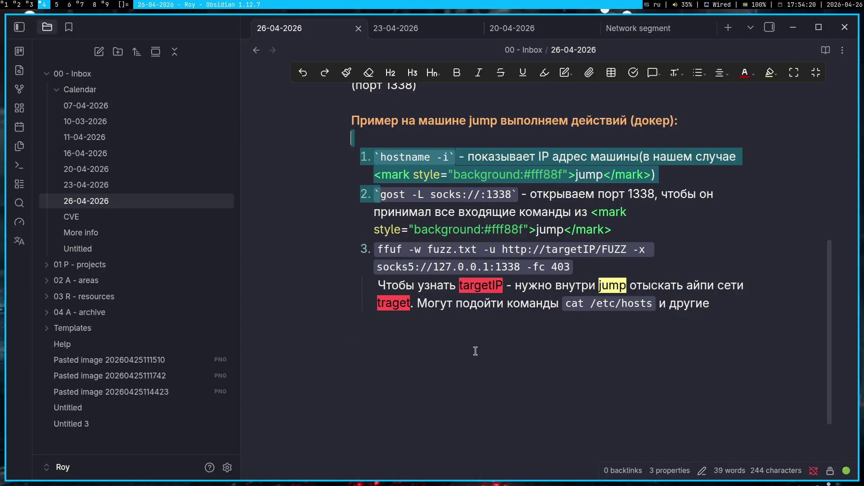
Put the gost -L socks://:1338 -L rtcp://:8080/127.0.0.1:80 command in a bash code block below the list
text(./gost -L socks://:1338 -L rtcp://:8080/127.0.0.1:80)
key(ctrl+z)
key(alt+shift)
text(`)
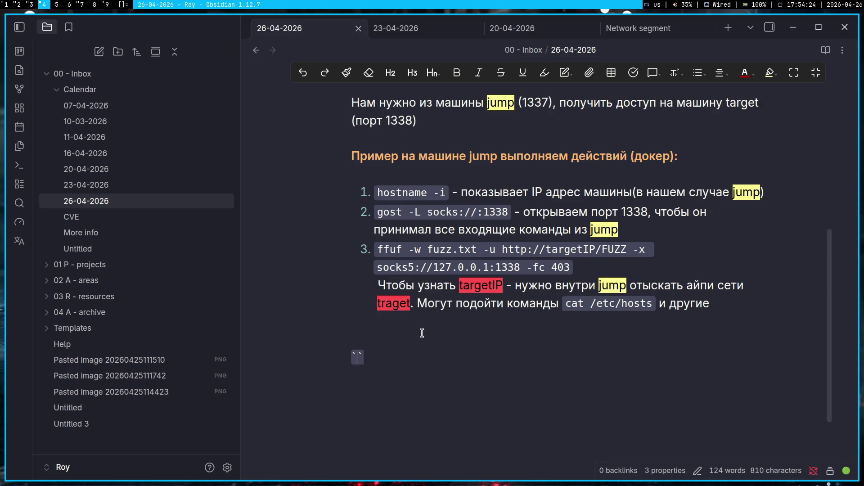
text(`)
text(./gost -L socks://:1338 -L rtcp://:8080/127.0.0.1:80)
text(bash)
click(422, 333)
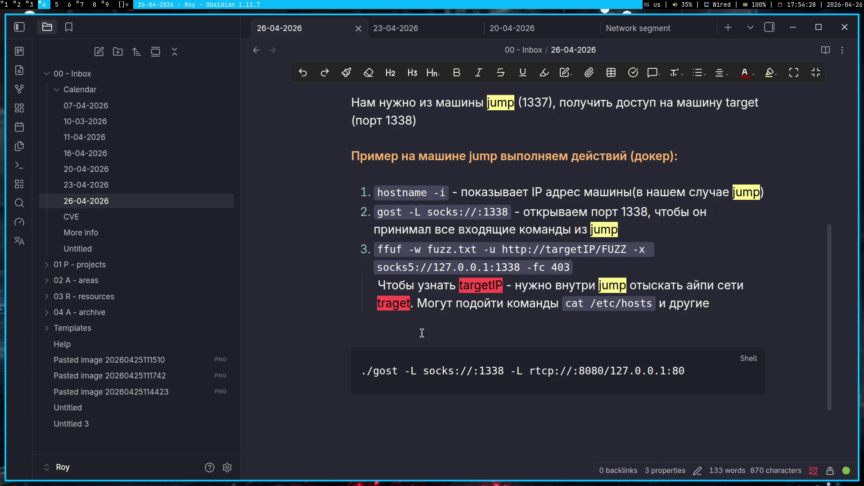
Try moving the ffuf command into a code block, undo it, leave the gost block and switch to the Gemini browser
key(Up)
key(Up)
key(Up)
key(Up)
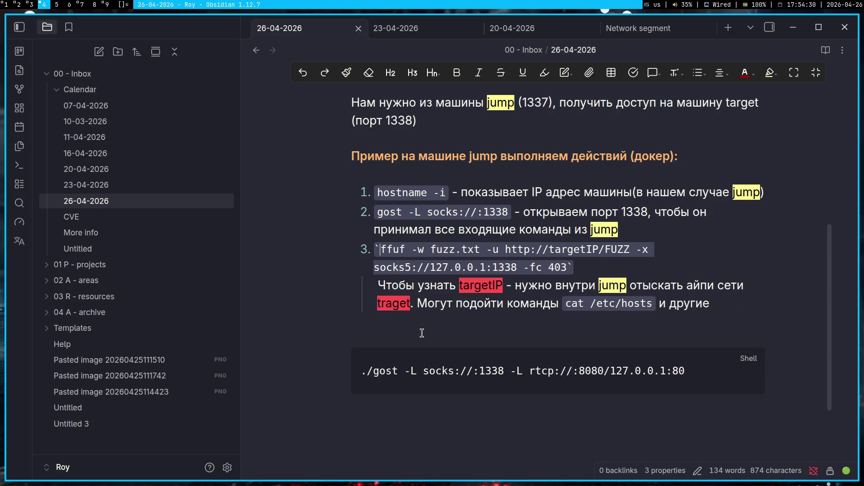
key(shift+Down)
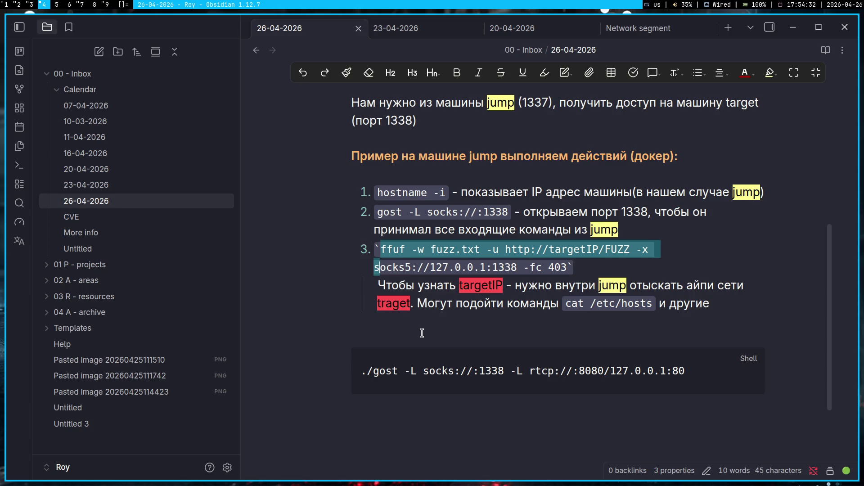
key(shift+Right)
key(shift+Right)
key(shift+Right)
key(shift+Right)
key(shift+Right)
key(shift+Right)
key(shift+Right)
key(shift+Right)
key(shift+Right)
key(shift+Right)
key(shift+Right)
key(shift+Right)
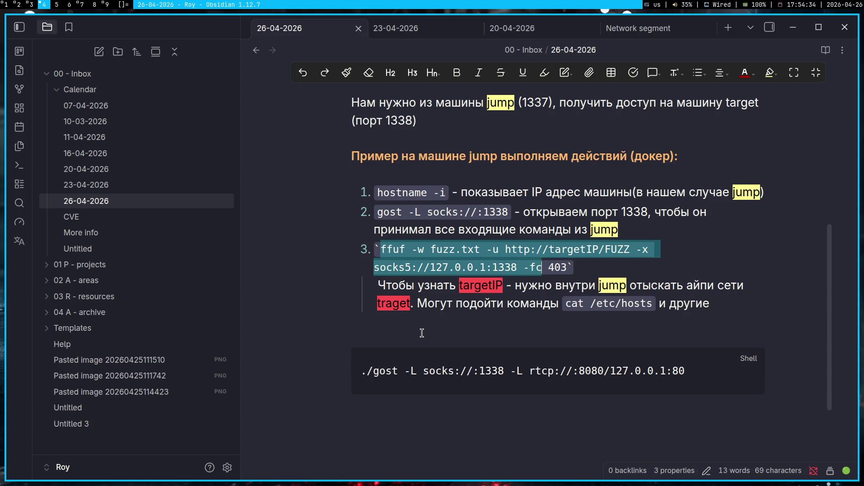
key(shift+Right)
key(shift+Right)
key(shift+Right)
key(shift+Left)
key(ctrl+c)
key(BackSpace)
text(`)
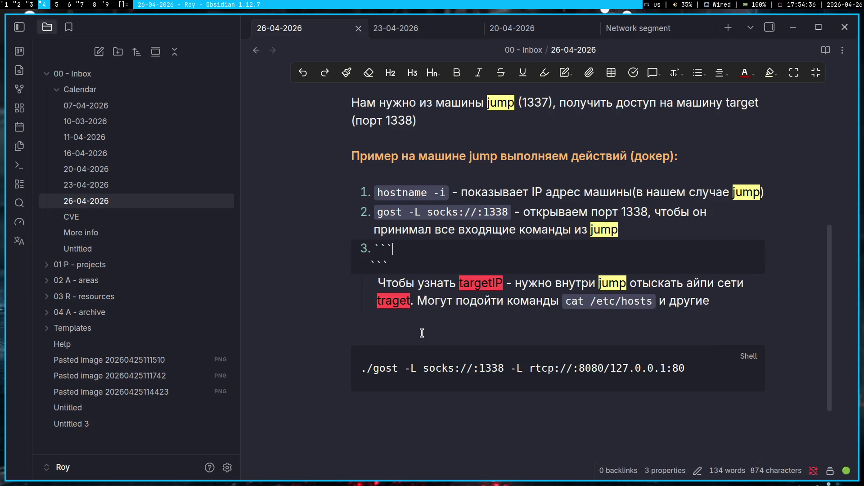
key(ctrl+v)
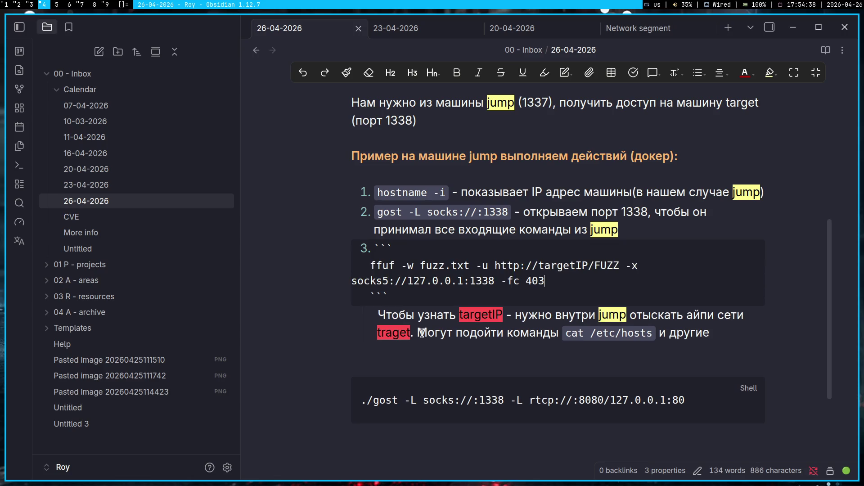
text(bash)
key(Down)
key(Down)
key(Down)
key(Down)
key(Up)
key(Up)
key(Up)
key(Tab)
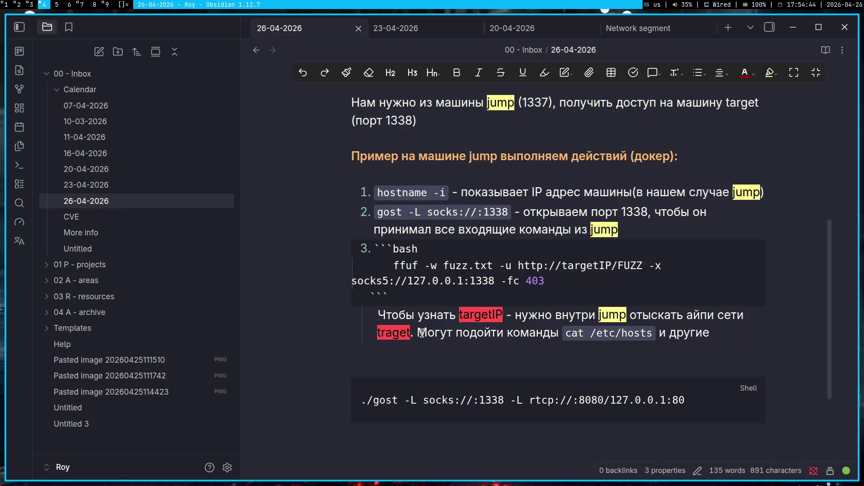
key(ctrl+z)
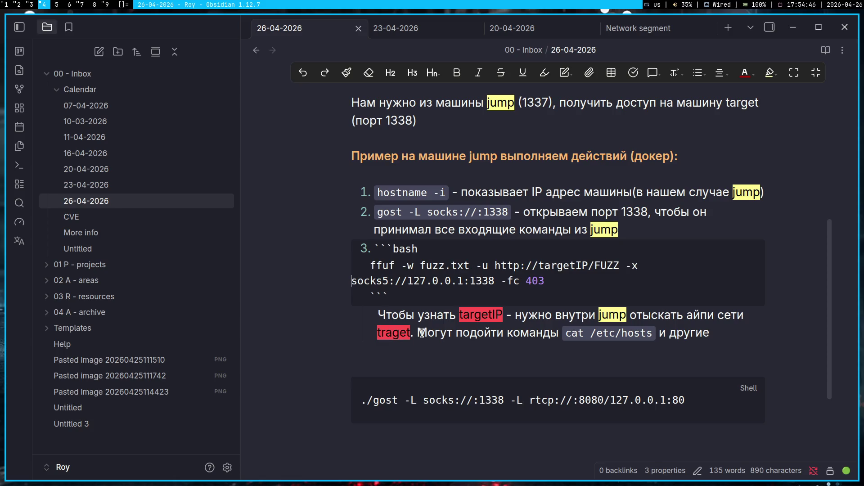
key(ctrl+z)
key(ctrl+z)
key(ctrl+z)
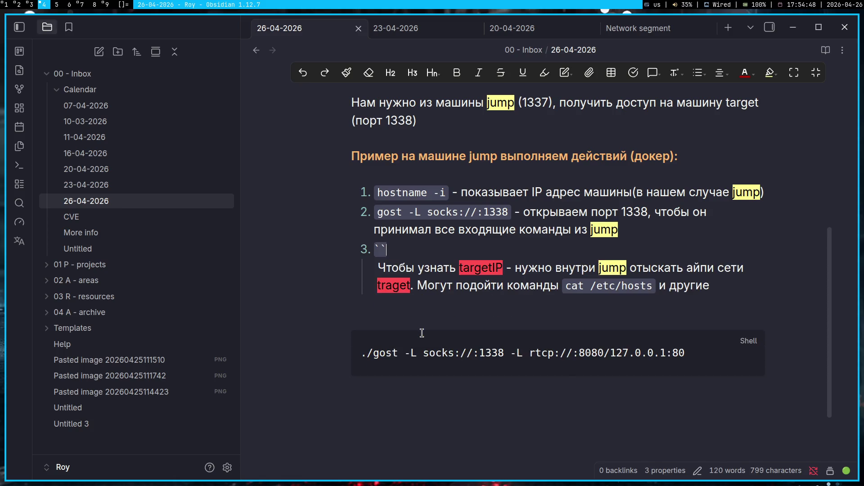
key(ctrl+z)
key(ctrl+z)
key(ctrl+z)
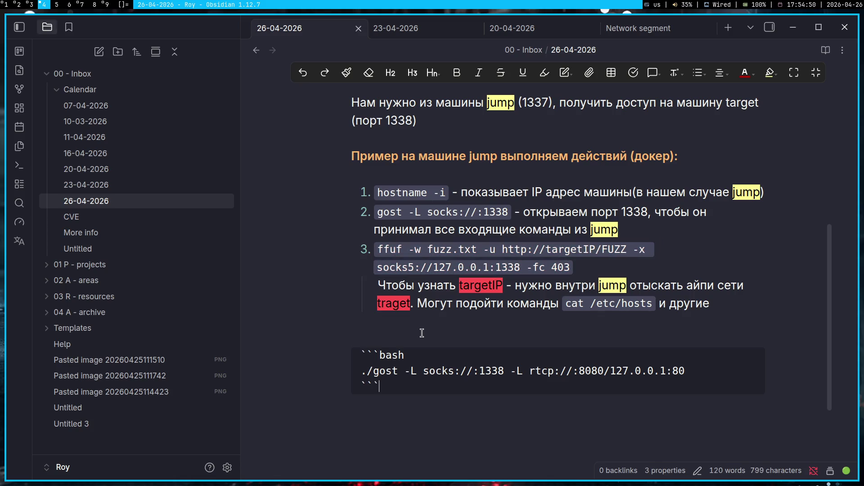
key(Return)
key(super+1)
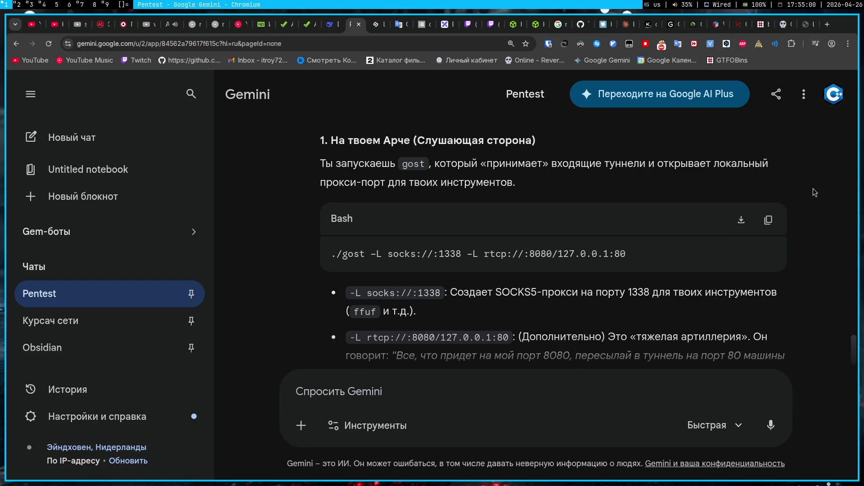
Copy the jump-side ./gost -F socks command from the Pentest chat's Bash block
click(816, 44)
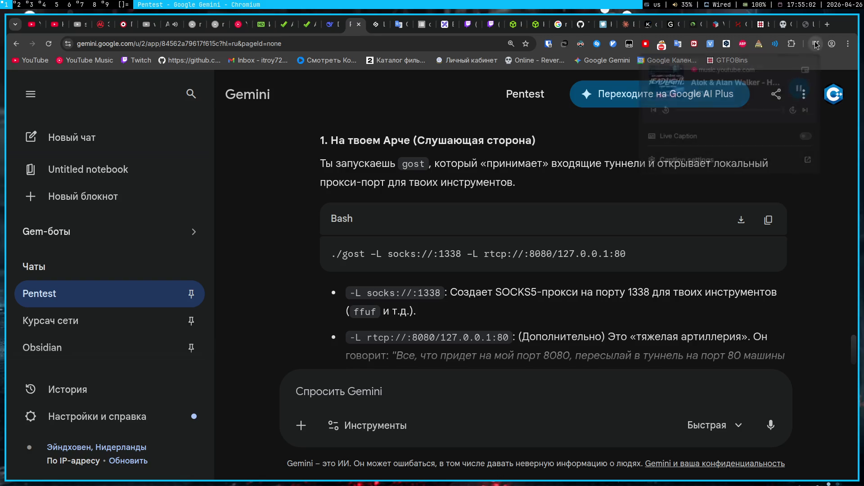
click(802, 277)
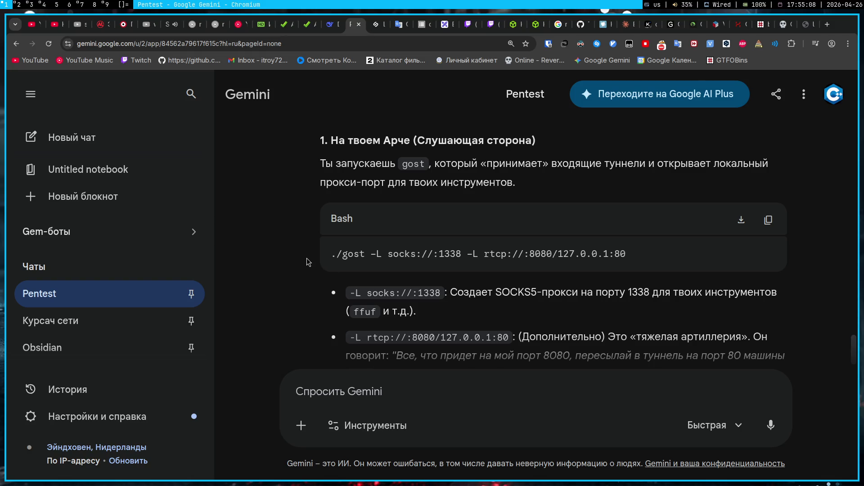
scroll(306, 261, down, 1)
scroll(305, 261, down, 2)
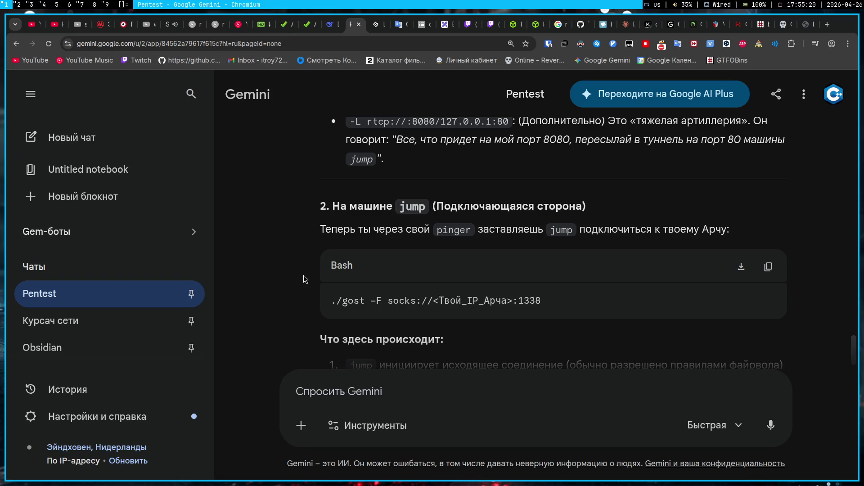
scroll(352, 258, up, 1)
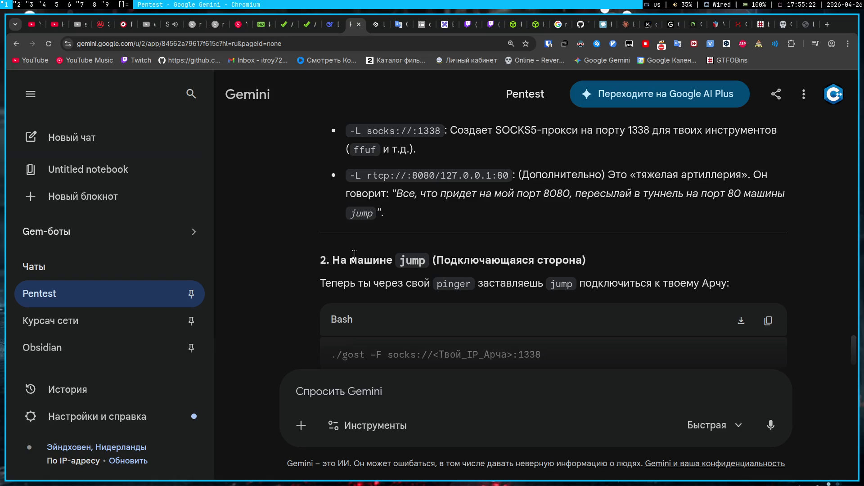
scroll(356, 262, up, 3)
scroll(357, 261, up, 2)
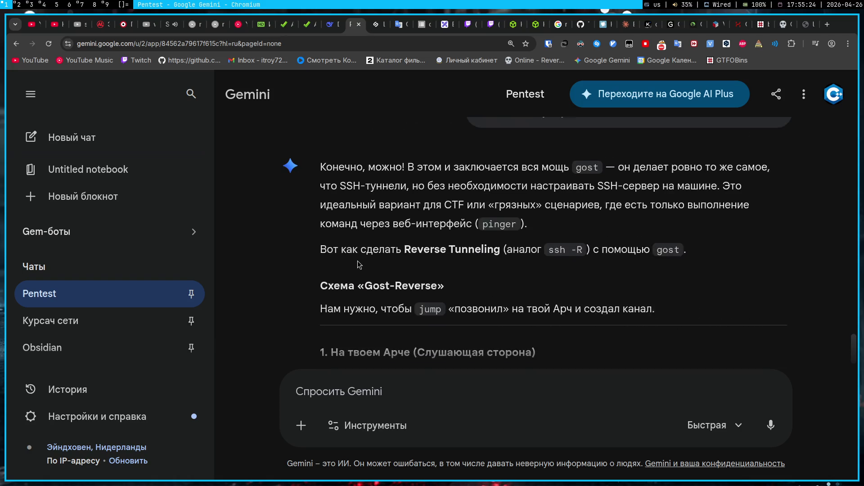
scroll(358, 262, down, 2)
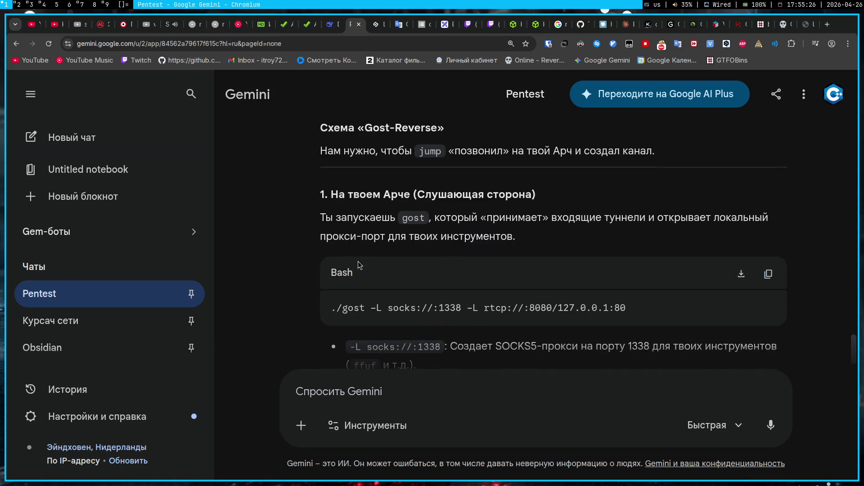
scroll(358, 261, down, 2)
scroll(360, 260, down, 2)
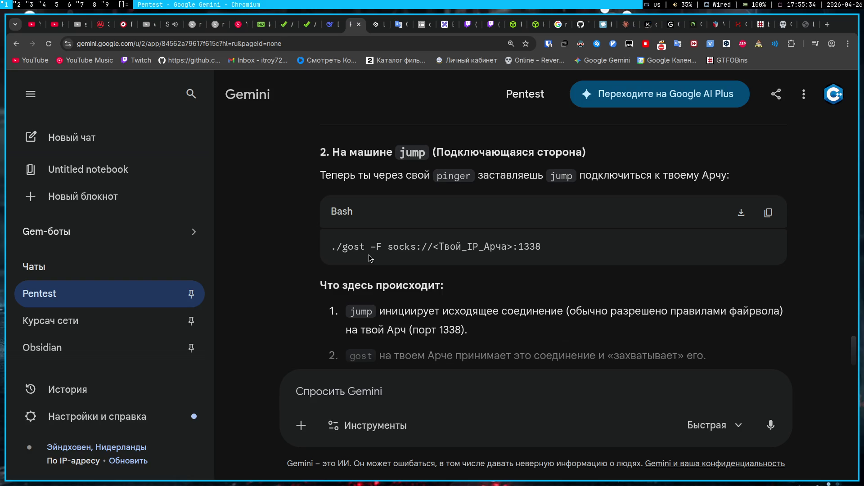
scroll(473, 243, down, 3)
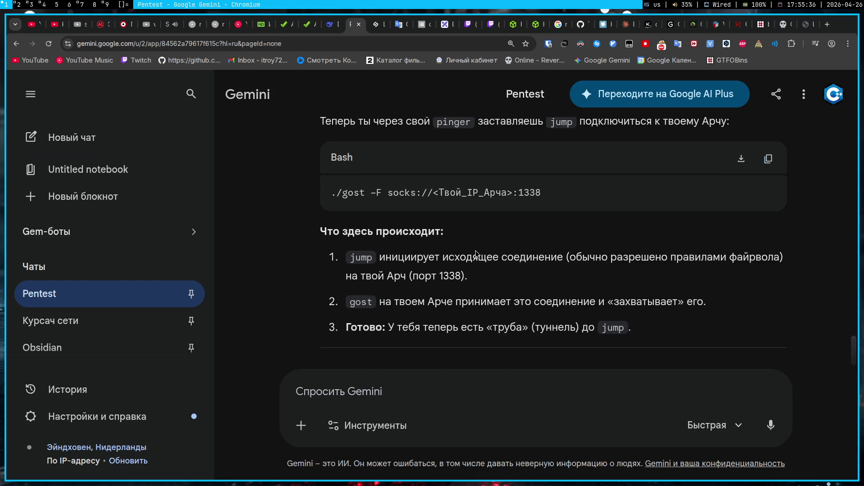
scroll(477, 255, down, 1)
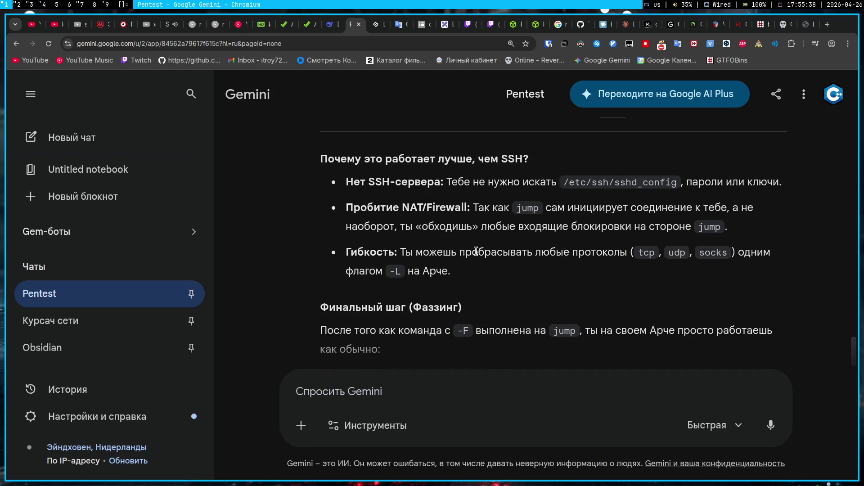
scroll(476, 251, up, 2)
scroll(476, 251, up, 3)
scroll(476, 251, up, 1)
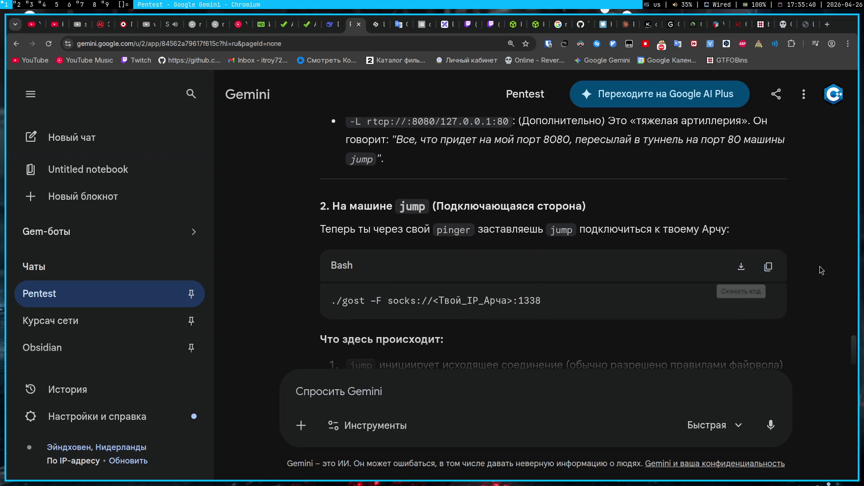
click(768, 267)
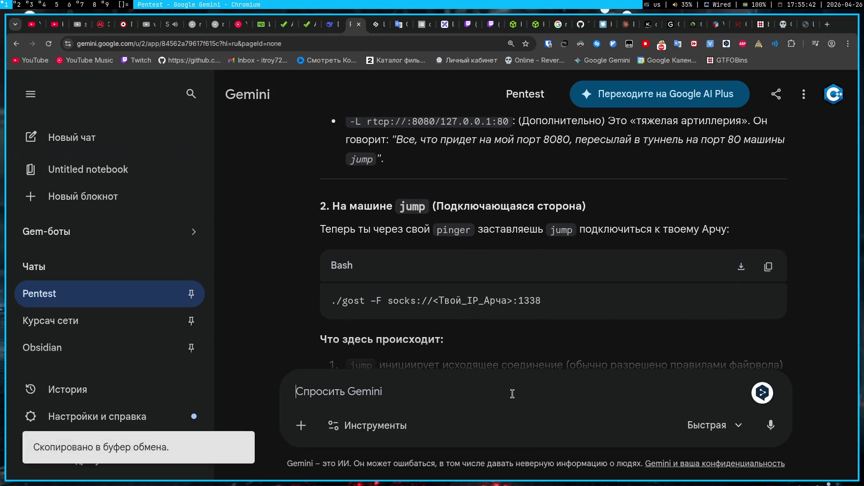
scroll(406, 292, up, 2)
scroll(402, 292, down, 3)
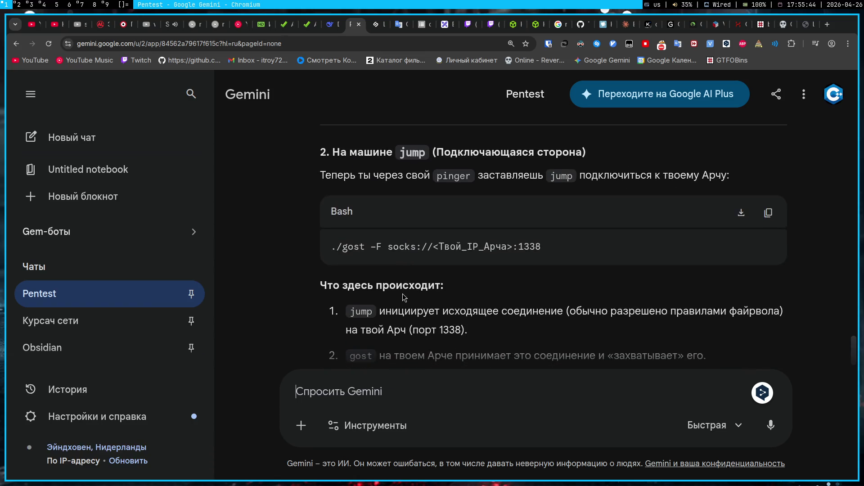
Compose a follow-up asking why gost uses -F instead of -L, quoting the socks listener part
key(ctrl+v)
text(то есть не)
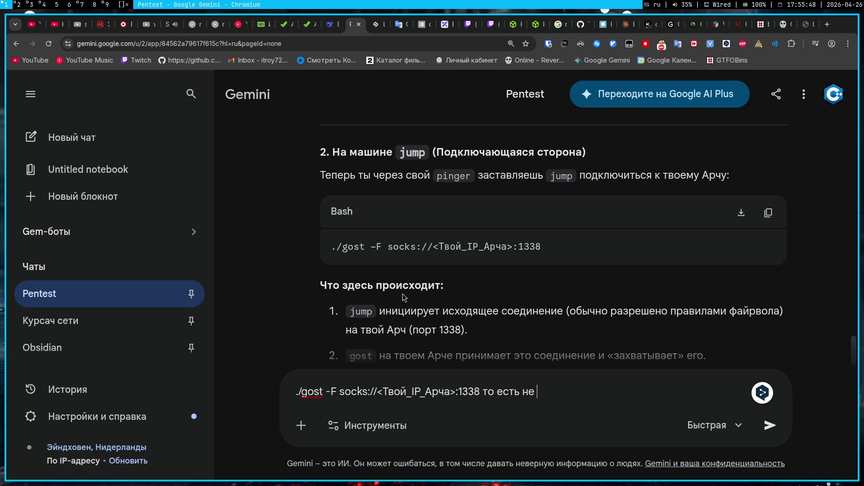
scroll(402, 294, up, 2)
scroll(401, 293, up, 2)
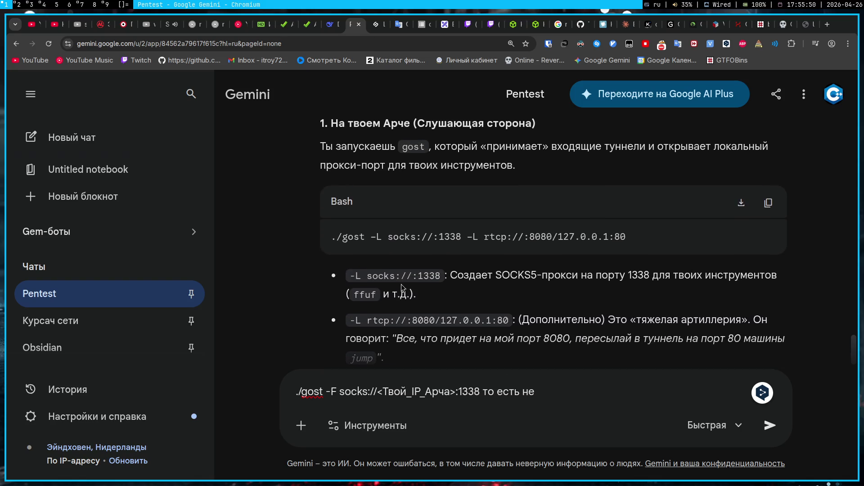
drag(459, 237, 330, 237)
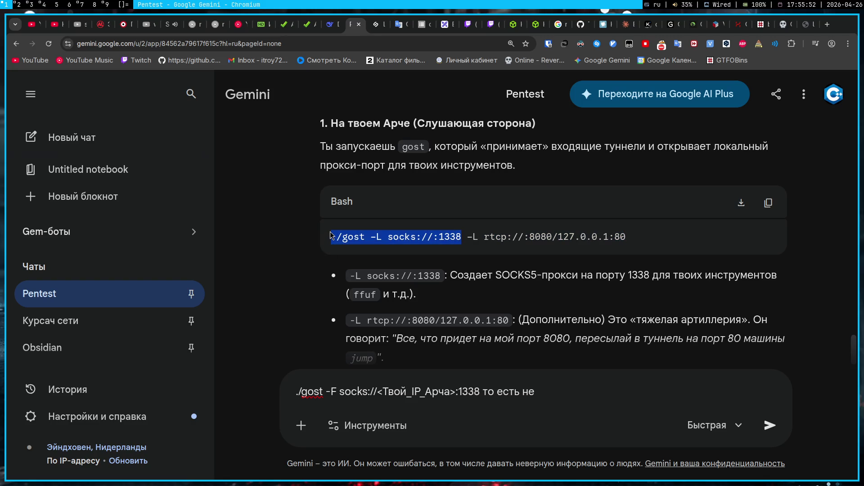
click(555, 392)
key(ctrl+shift+Left)
key(ctrl+shift+Left)
key(ctrl+shift+Left)
key(ctrl+shift+Left)
key(ctrl+shift+Right)
key(BackSpace)
key(BackSpace)
text(8, а почему не)
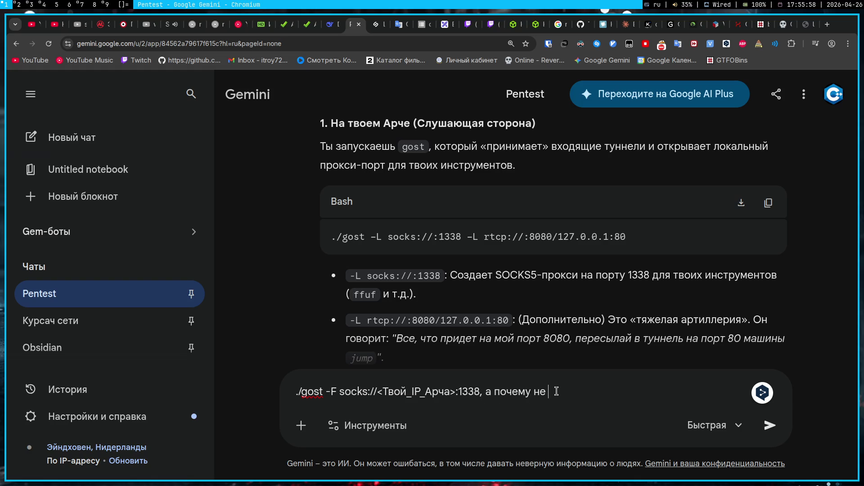
key(ctrl+v)
text(? И почему)
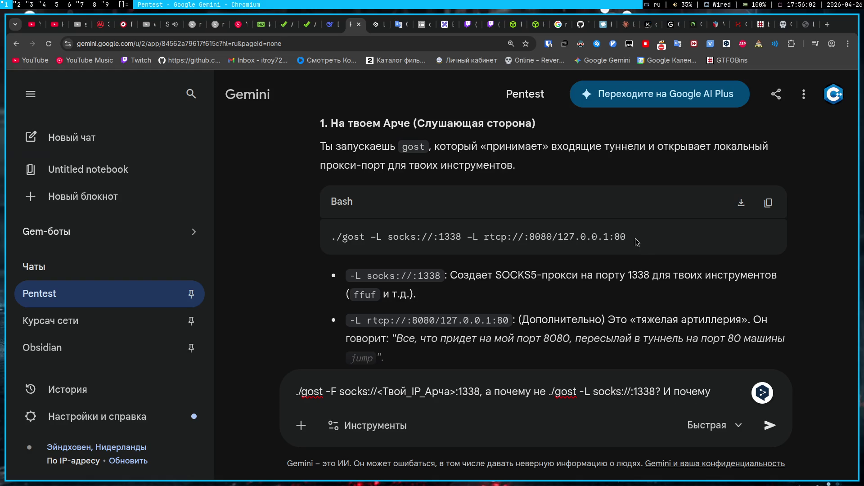
Add the rtcp://:8080/127.0.0.1:80 rule asking why ports 8080 and 80, and send the question
drag(635, 241, 484, 240)
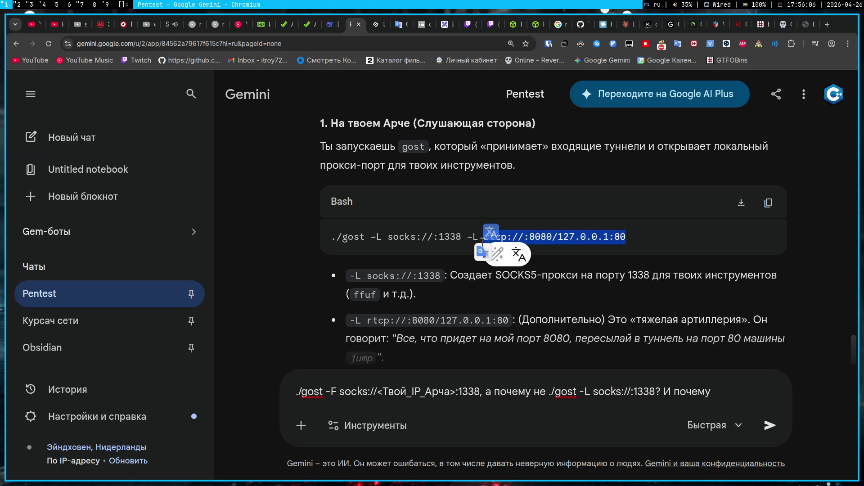
click(731, 376)
key(ctrl+v)
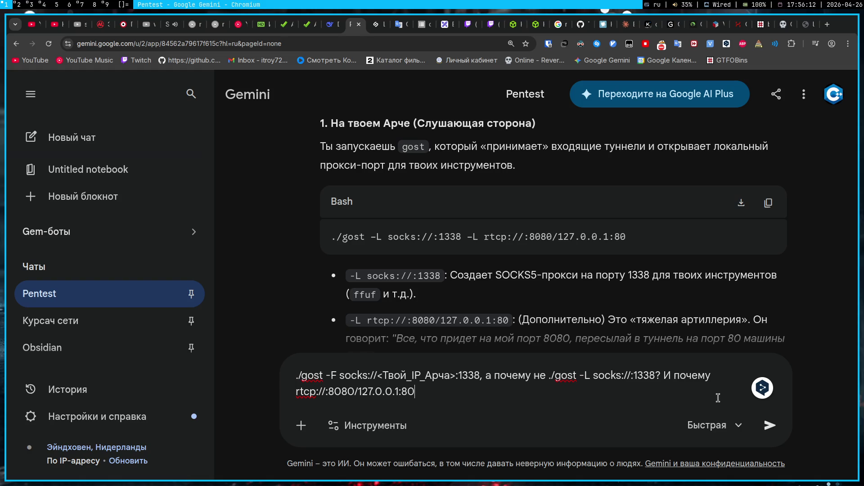
text(, зачем тут 8080 (или любой может быть) и почему 80?)
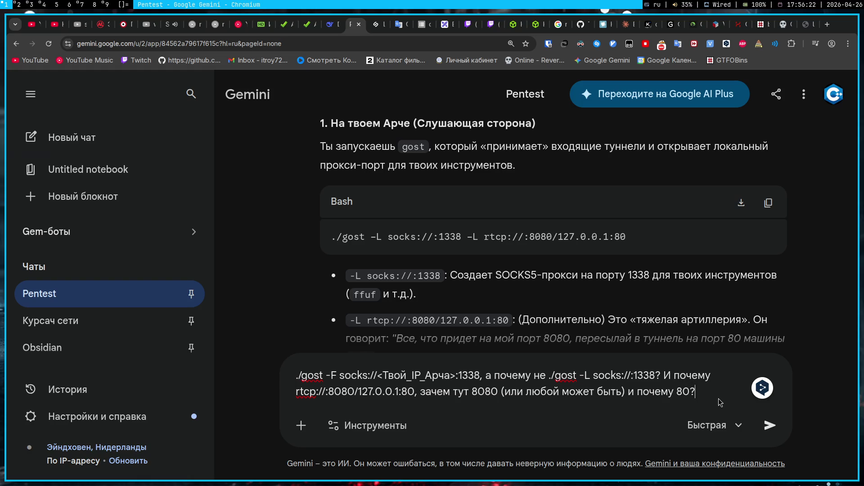
key(Return)
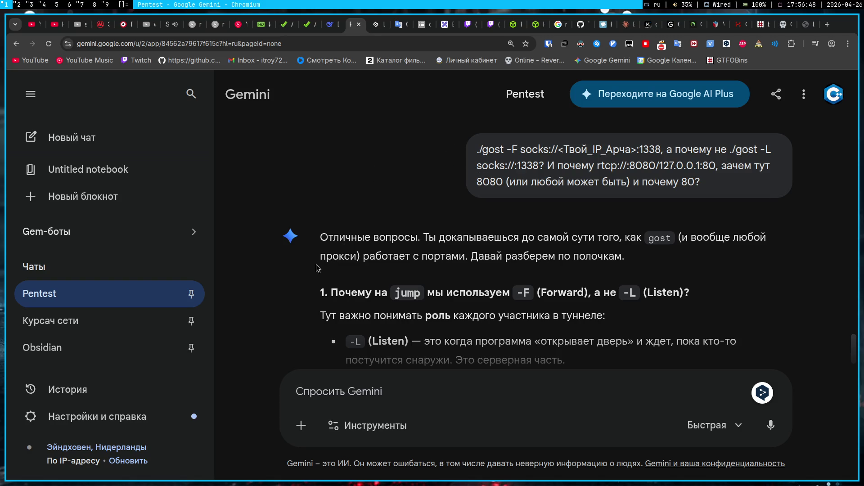
scroll(306, 268, down, 1)
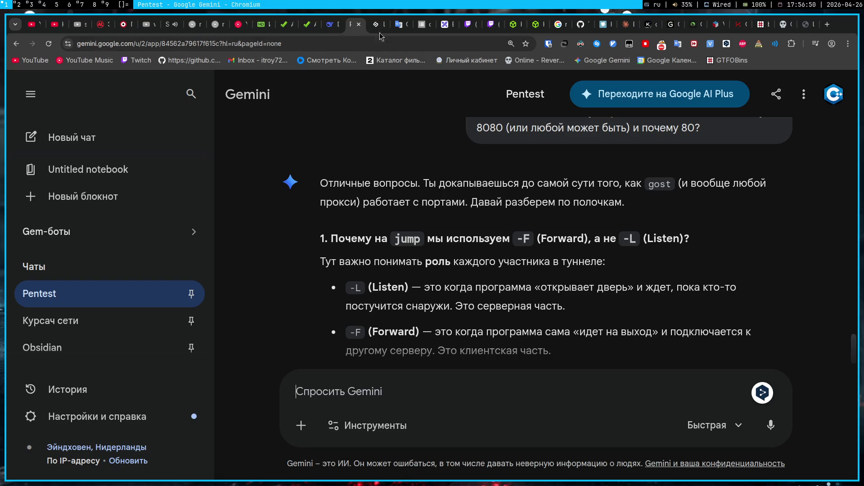
Glance at the Stepik lesson tab and return to Gemini's -F versus -L and rtcp port answer
click(376, 25)
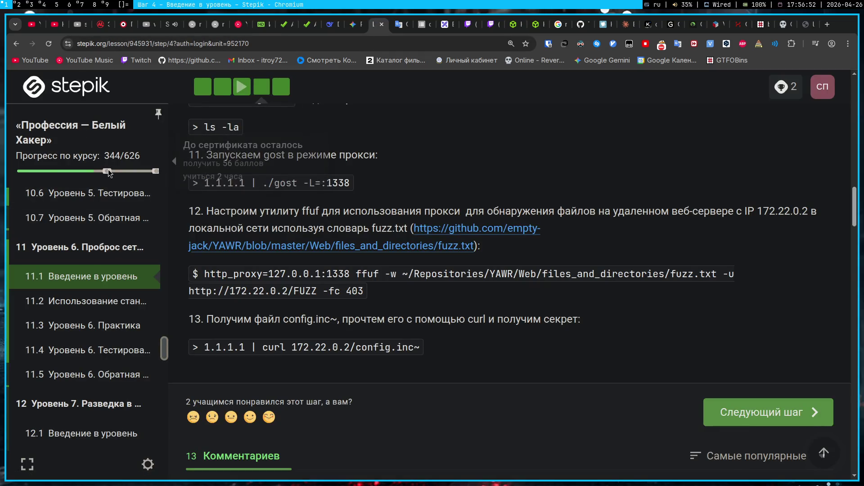
click(352, 25)
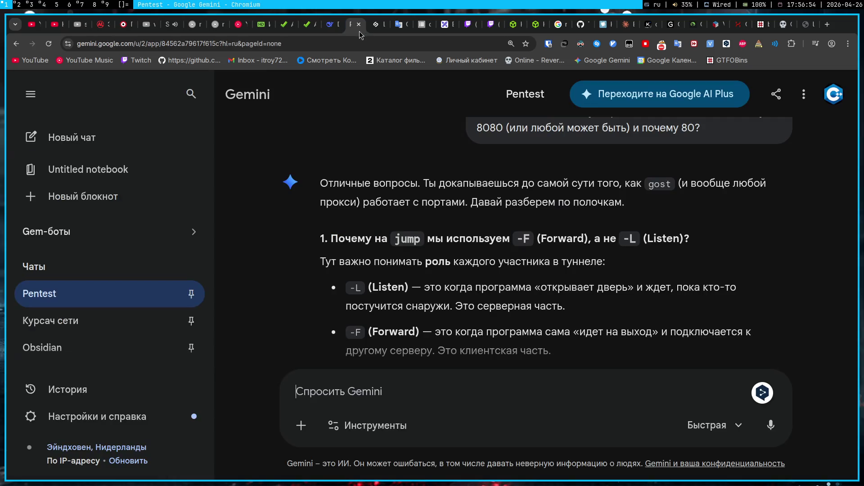
scroll(271, 249, down, 1)
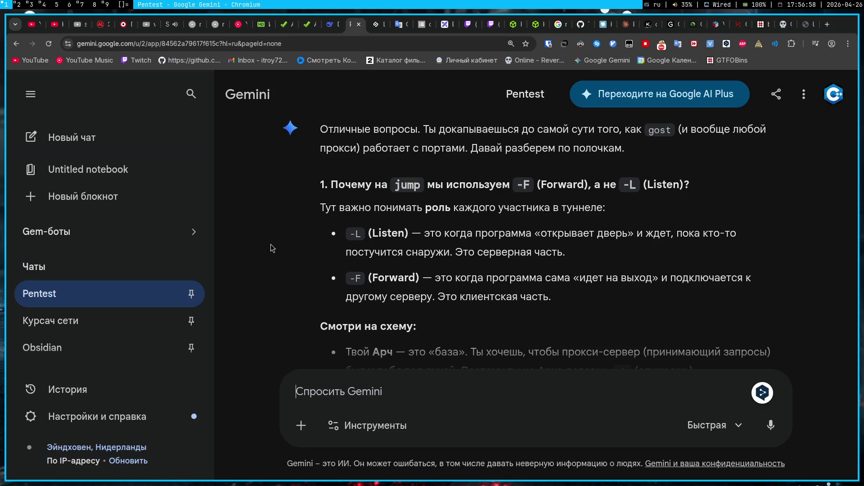
scroll(270, 248, down, 10)
scroll(275, 239, up, 5)
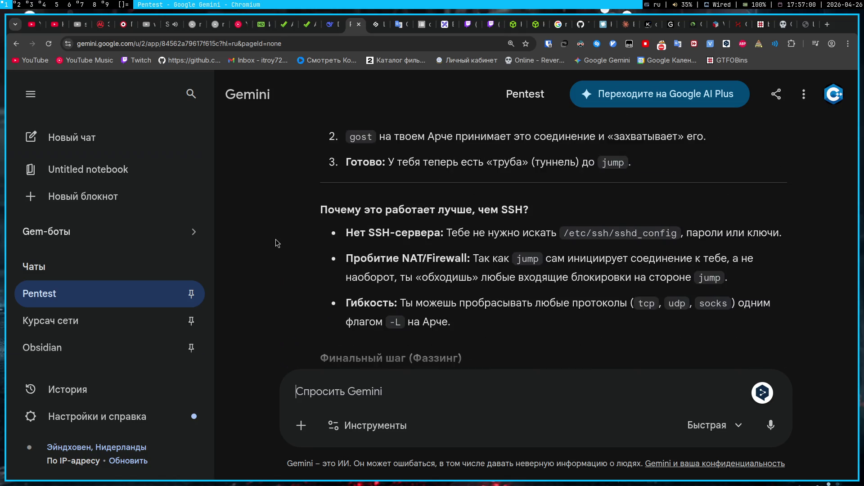
scroll(279, 238, up, 3)
drag(370, 243, 396, 243)
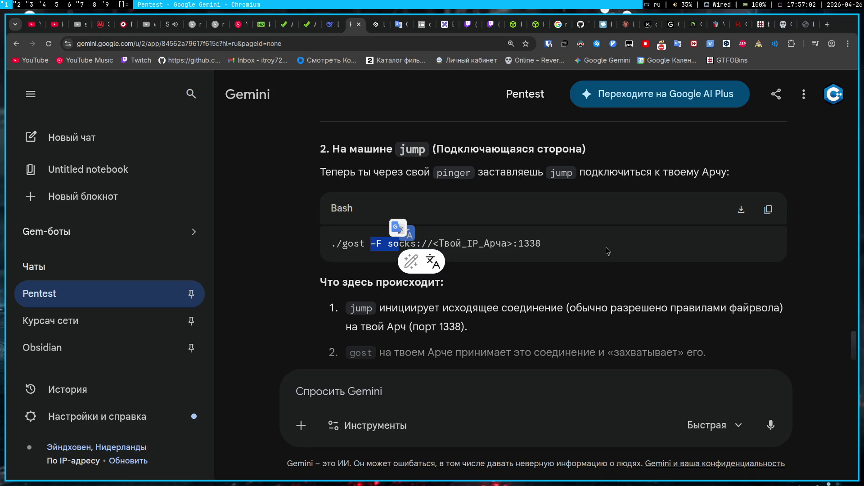
scroll(607, 251, down, 5)
scroll(606, 251, down, 3)
scroll(606, 252, down, 5)
scroll(605, 251, down, 2)
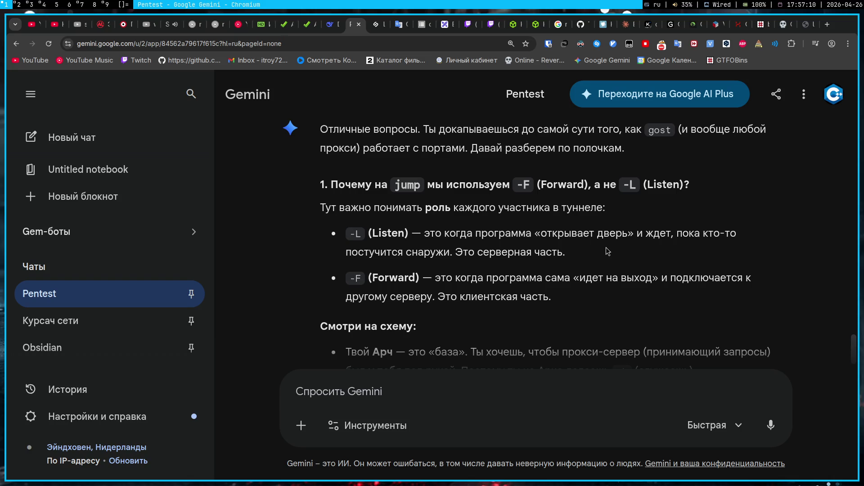
scroll(606, 251, down, 3)
scroll(561, 253, down, 2)
scroll(557, 260, up, 3)
scroll(557, 260, down, 1)
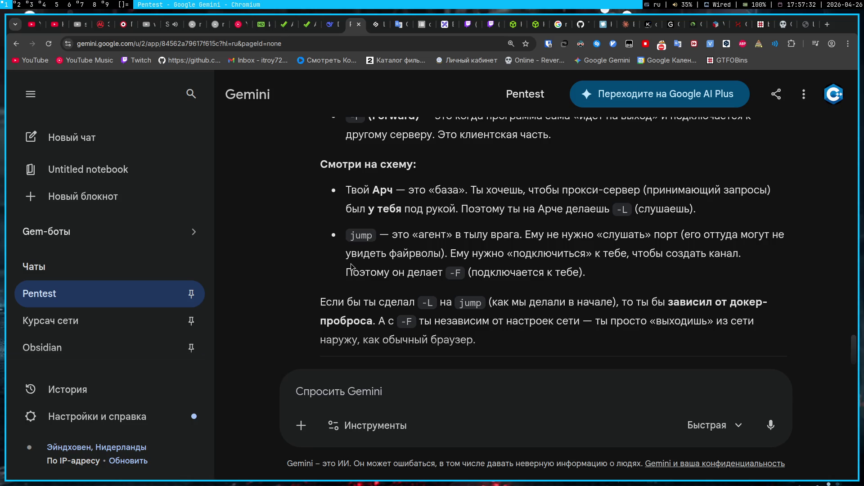
scroll(351, 268, down, 3)
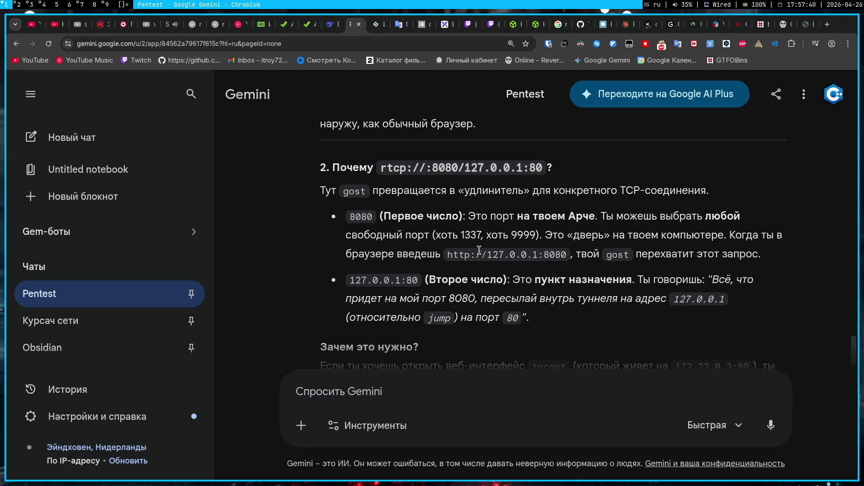
scroll(482, 250, down, 1)
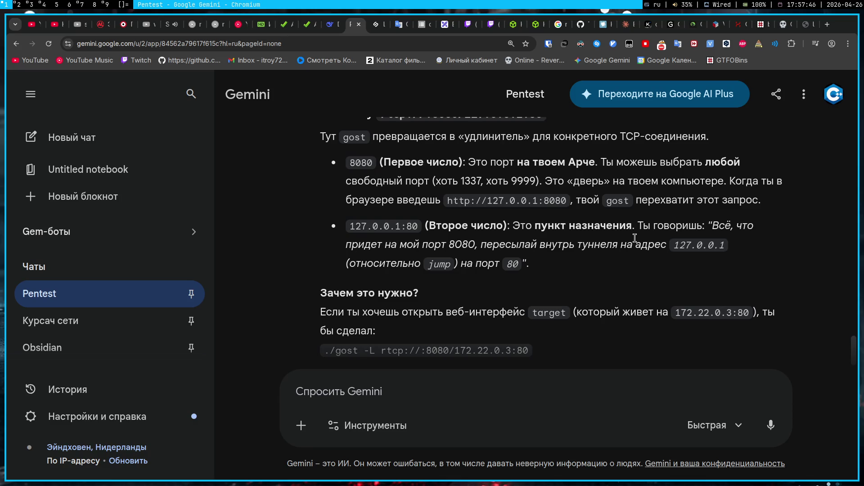
scroll(632, 240, down, 2)
scroll(629, 243, down, 2)
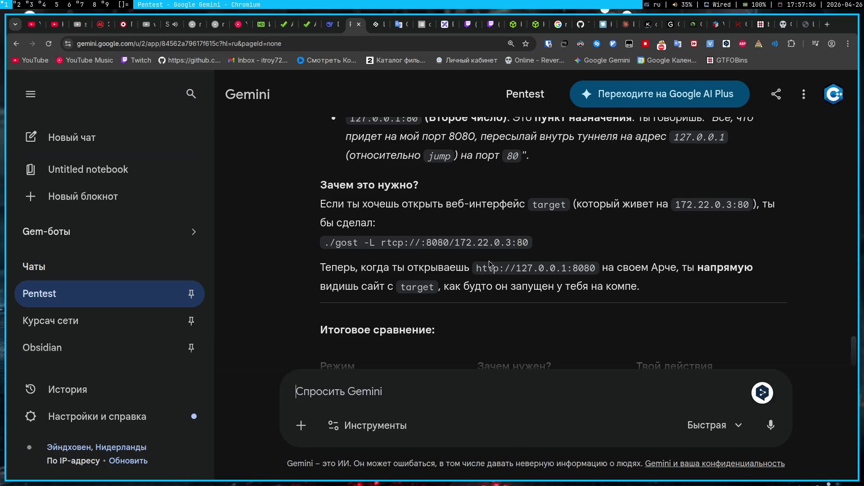
text(Но у меня)
Send 'Но у меня localhost:1337 там мой морда веба' to Gemini, switching layouts for the English part
key(alt+shift)
text(localhost:1337)
key(alt+shift)
text(там мой морда веба)
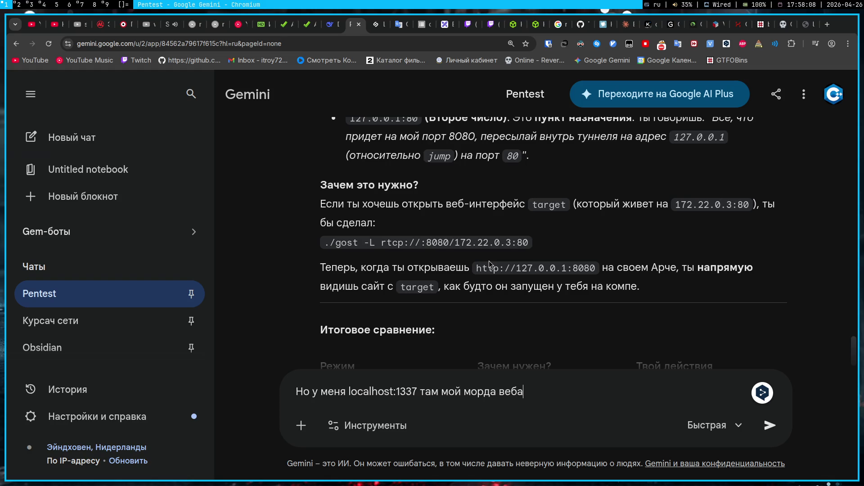
key(Return)
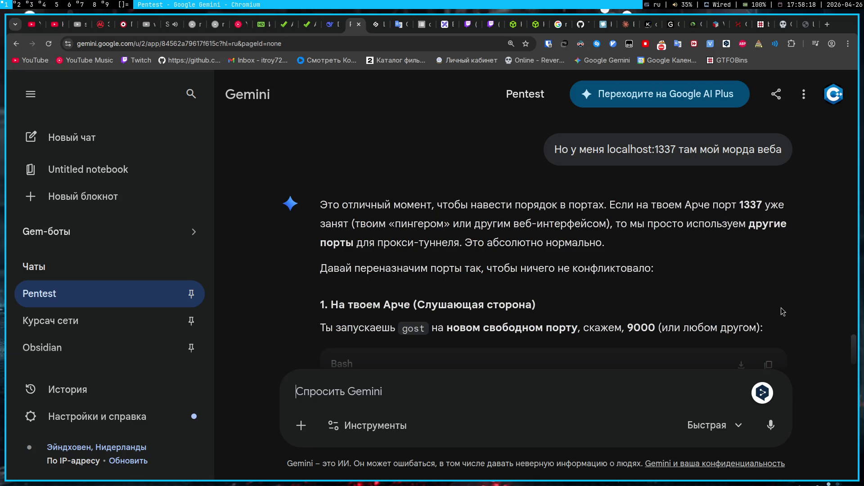
scroll(781, 312, down, 3)
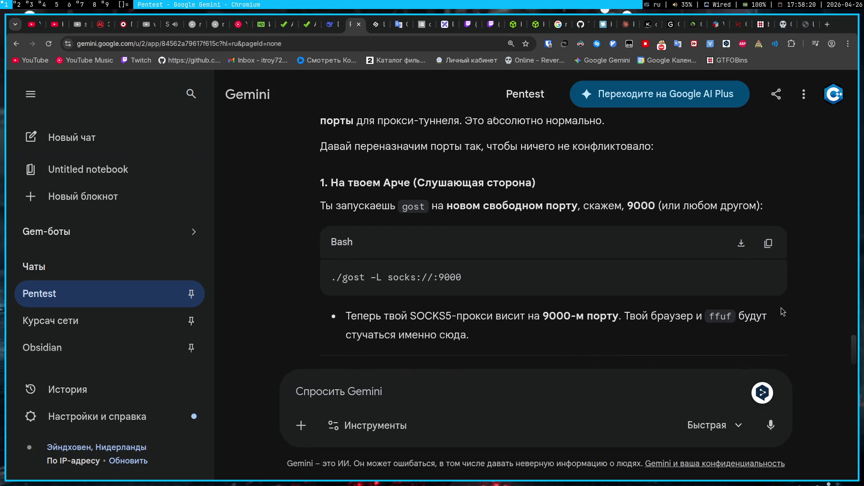
scroll(781, 311, up, 2)
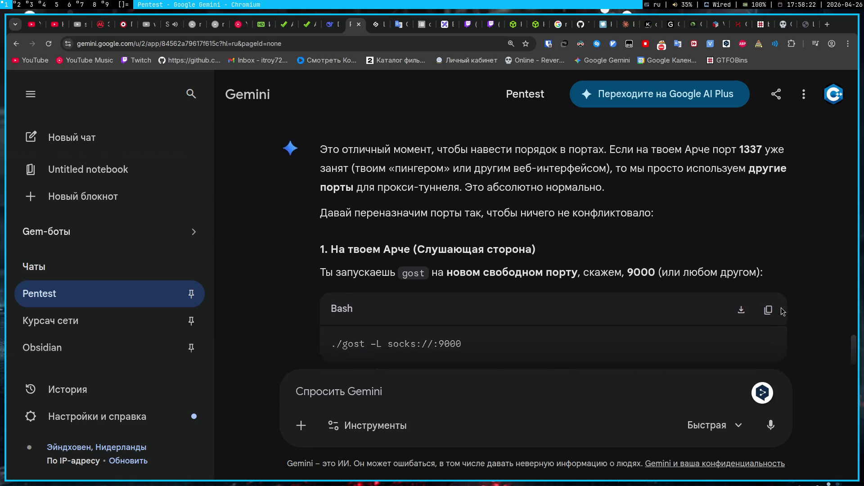
scroll(782, 312, down, 2)
scroll(781, 311, down, 4)
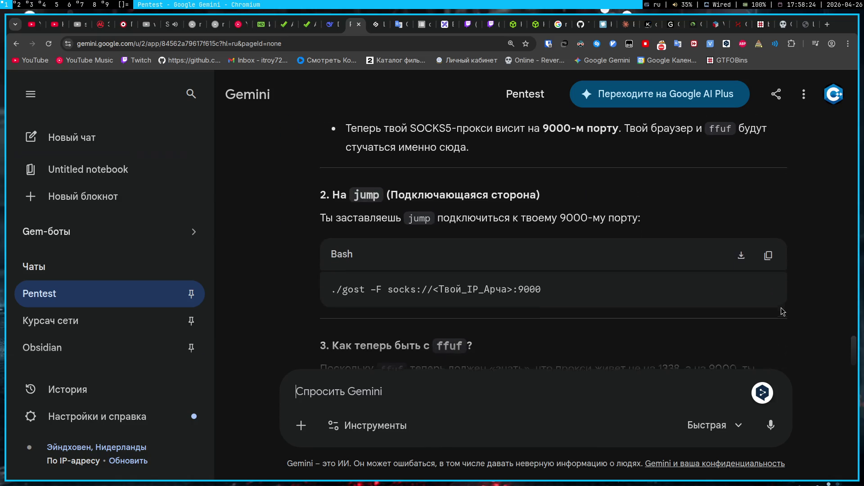
scroll(781, 311, up, 2)
scroll(781, 312, down, 1)
scroll(781, 311, down, 2)
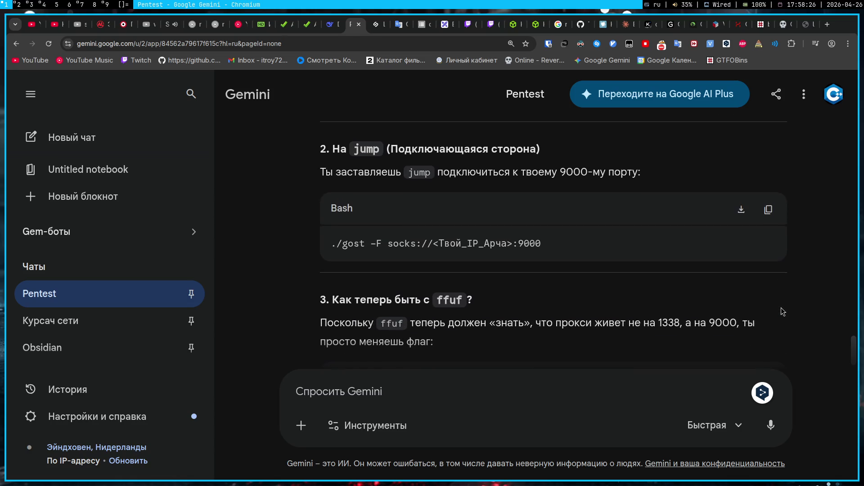
scroll(781, 311, up, 1)
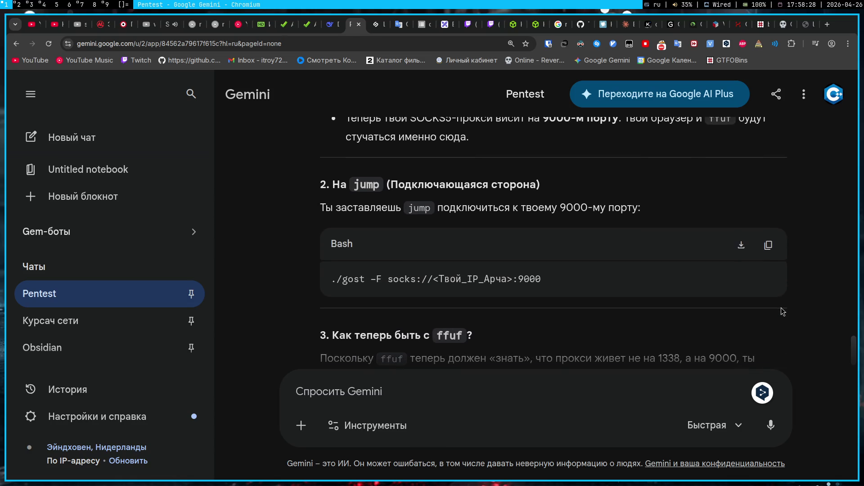
scroll(781, 311, up, 3)
scroll(781, 311, up, 1)
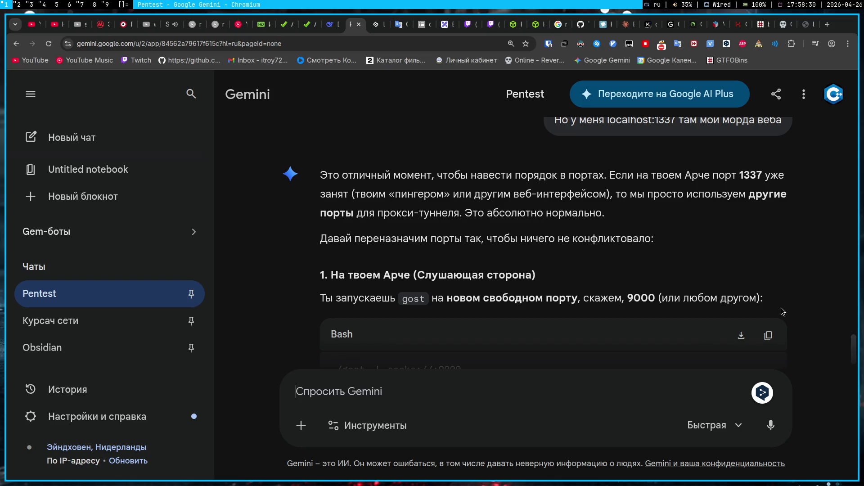
scroll(781, 311, down, 2)
scroll(781, 312, down, 1)
scroll(781, 311, down, 2)
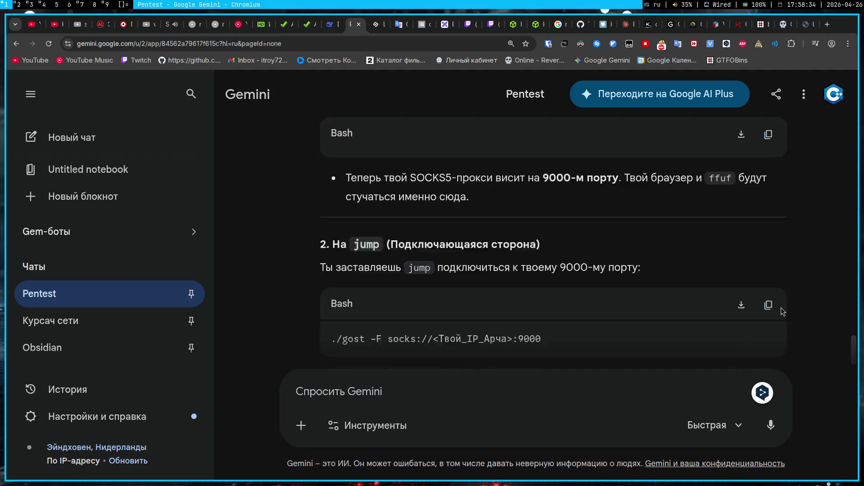
scroll(782, 312, down, 2)
scroll(781, 311, down, 1)
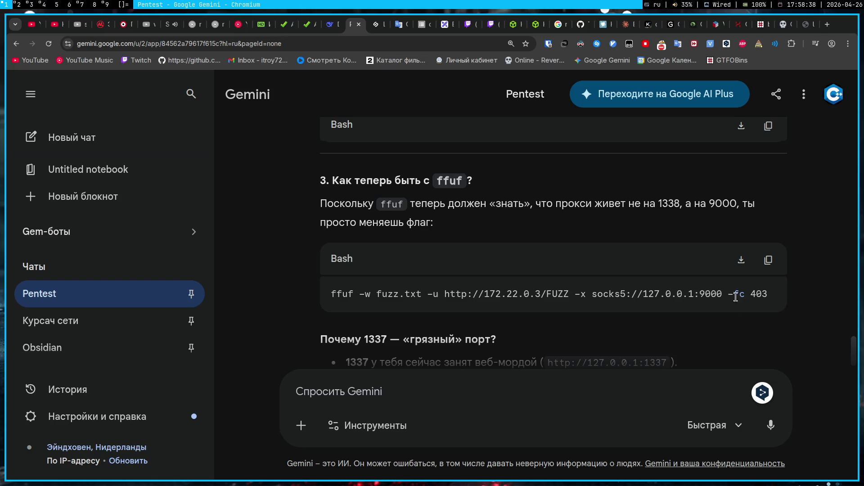
scroll(776, 325, up, 1)
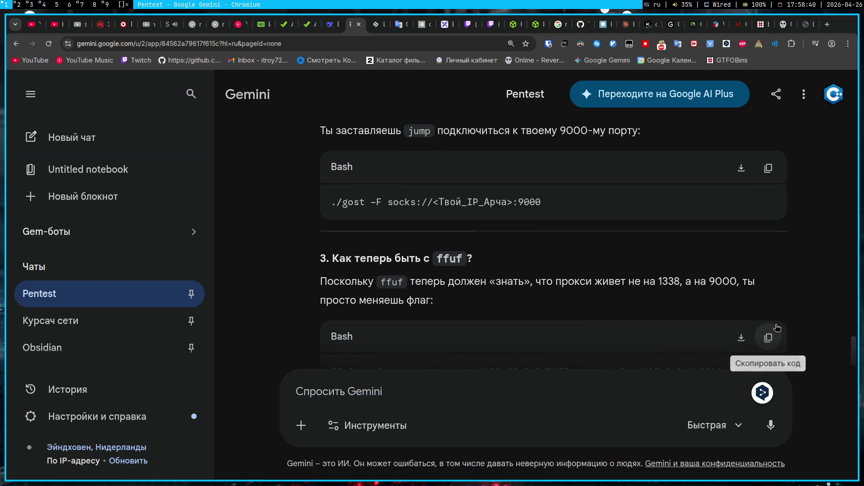
scroll(776, 329, up, 3)
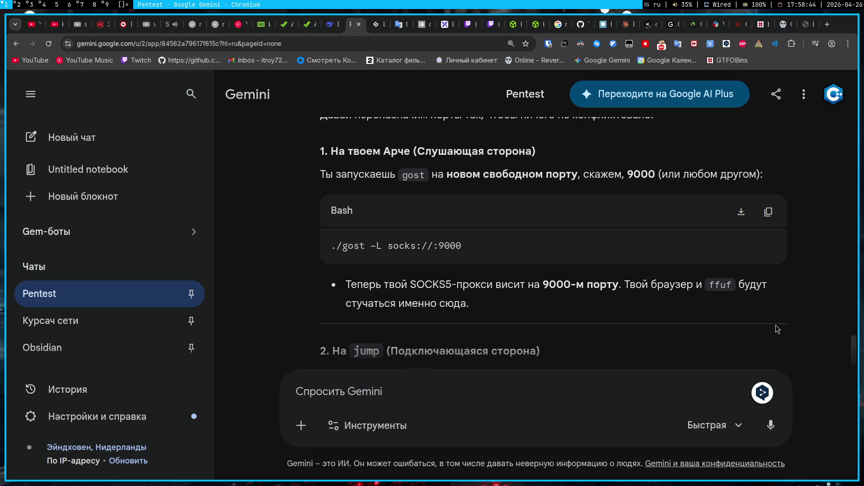
scroll(777, 329, down, 2)
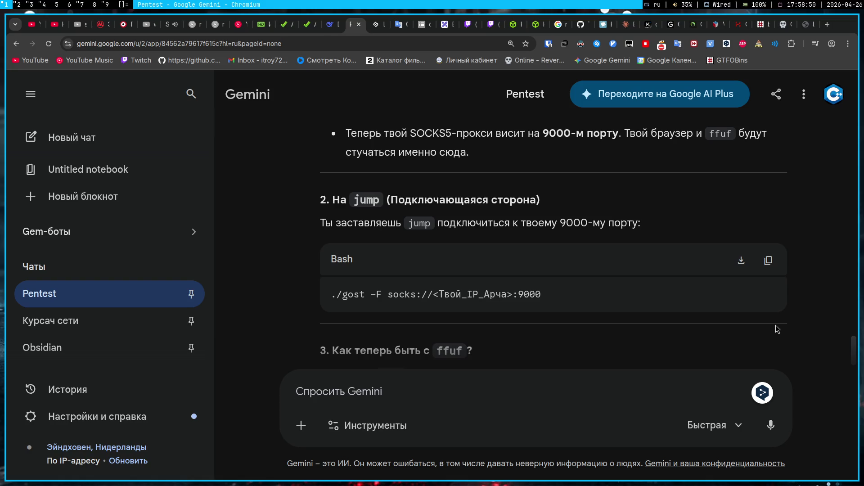
scroll(776, 329, up, 3)
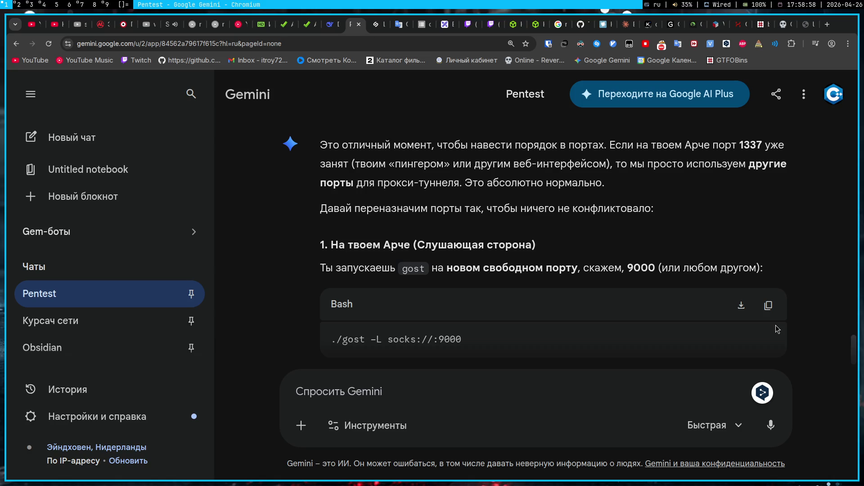
scroll(776, 329, up, 3)
scroll(776, 329, up, 5)
scroll(776, 328, up, 5)
scroll(775, 329, up, 2)
scroll(776, 329, up, 5)
scroll(776, 328, up, 5)
After reading the port-9000 gost reply, switch to the Obsidian tunneling note
key(super+4)
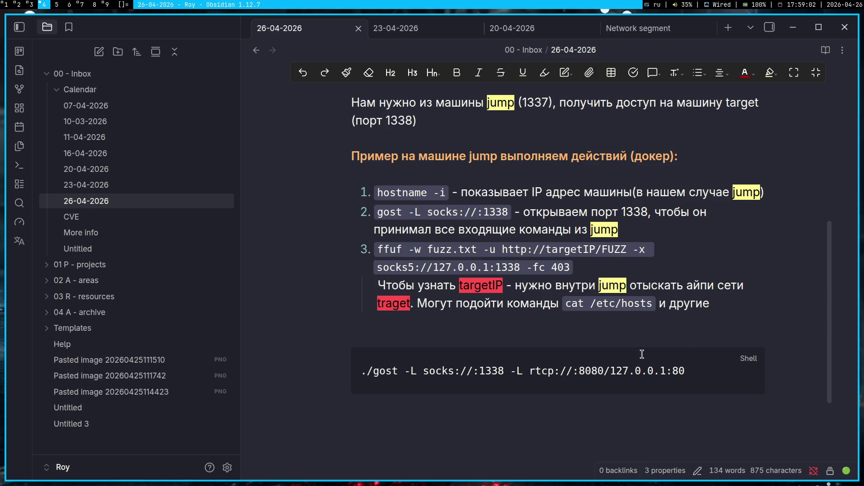
Replace the note's -L rtcp command with Gemini's ./gost -F socks://<Твой_IP_Арча>:9000 in the Shell block
key(super+1)
text(ч)
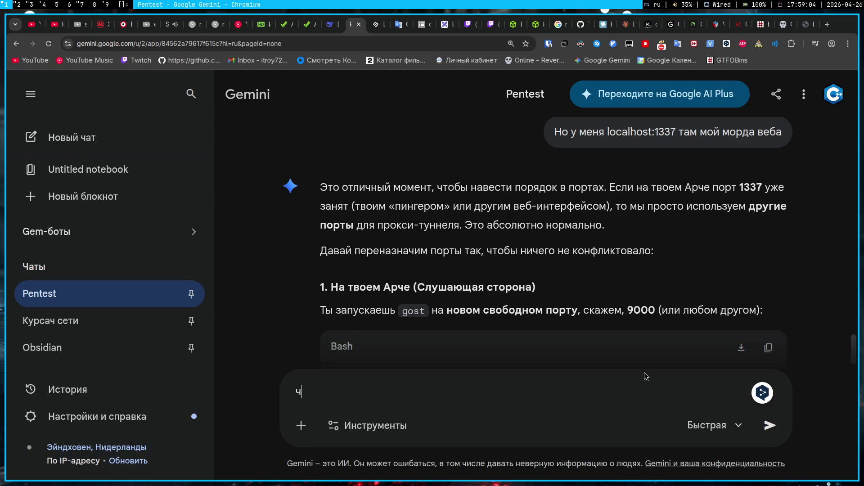
scroll(675, 297, down, 3)
scroll(675, 297, down, 3)
scroll(675, 297, up, 1)
click(774, 227)
key(super+4)
key(shift+End)
key(ctrl+v)
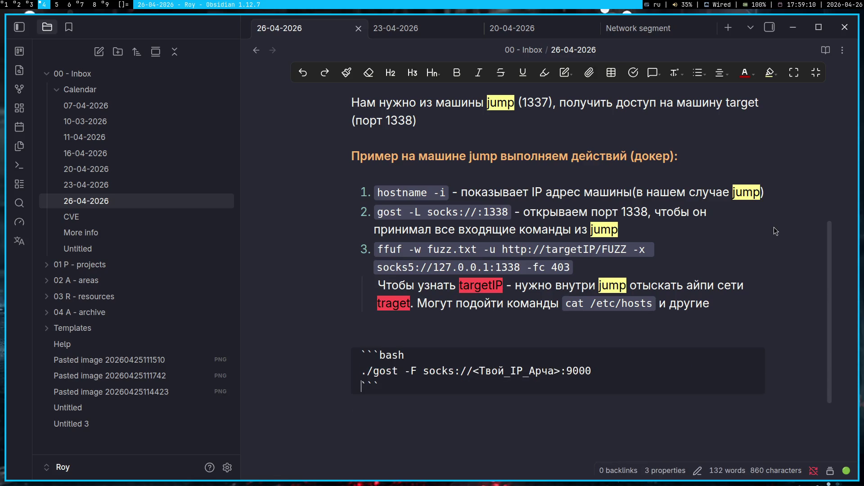
key(BackSpace)
key(Return)
key(Down)
key(super+1)
scroll(743, 223, up, 3)
scroll(669, 208, up, 5)
scroll(670, 208, up, 5)
scroll(670, 208, up, 5)
scroll(670, 210, up, 5)
scroll(672, 211, up, 5)
scroll(671, 211, down, 3)
scroll(753, 264, up, 3)
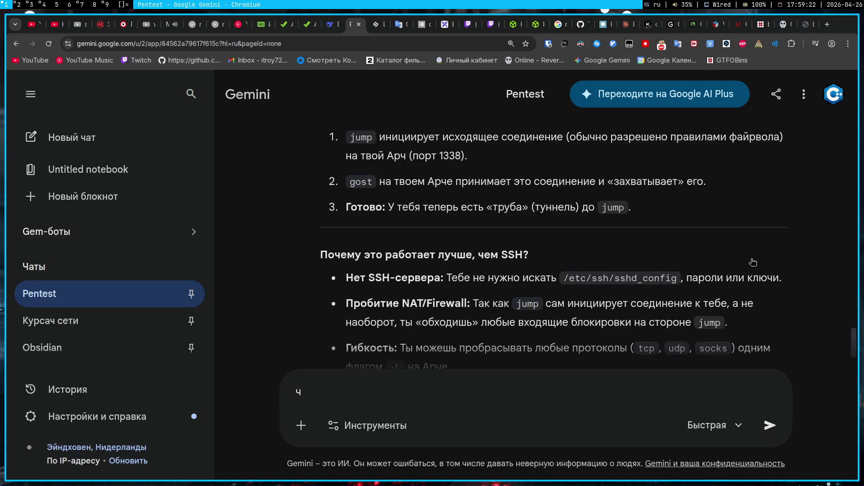
drag(753, 263, 743, 202)
Paste the gost -L socks/rtcp command into the prompt with a question asking why it was overcomplicated, and send it
click(720, 247)
scroll(720, 247, up, 3)
scroll(719, 247, up, 3)
scroll(719, 247, up, 2)
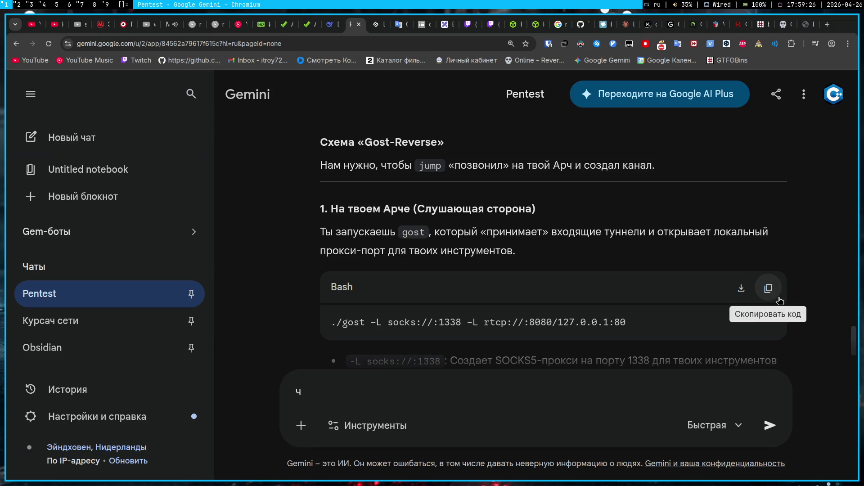
click(769, 289)
click(553, 391)
key(ctrl+v)
key(ctrl+a)
key(ctrl+v)
text(а нахуй было усложнять это?)
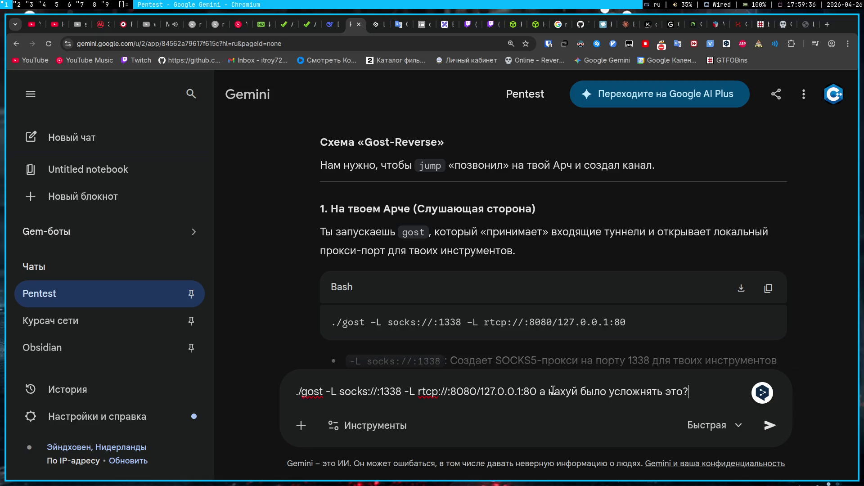
key(Return)
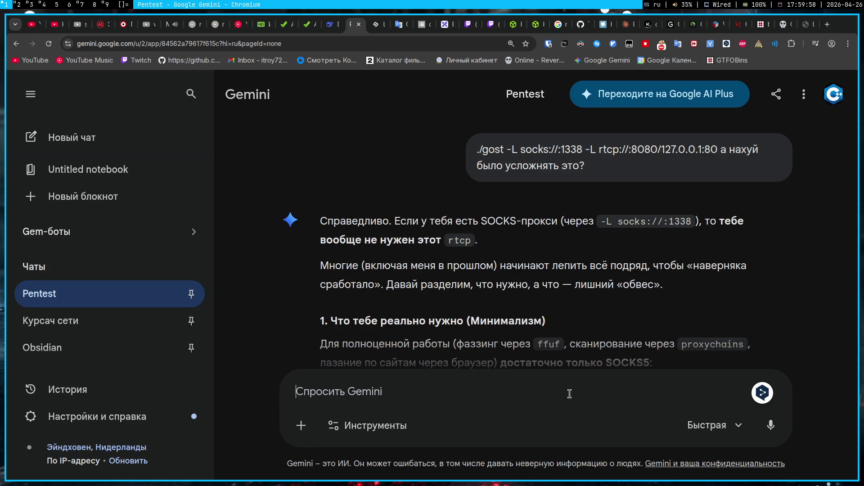
scroll(556, 390, down, 1)
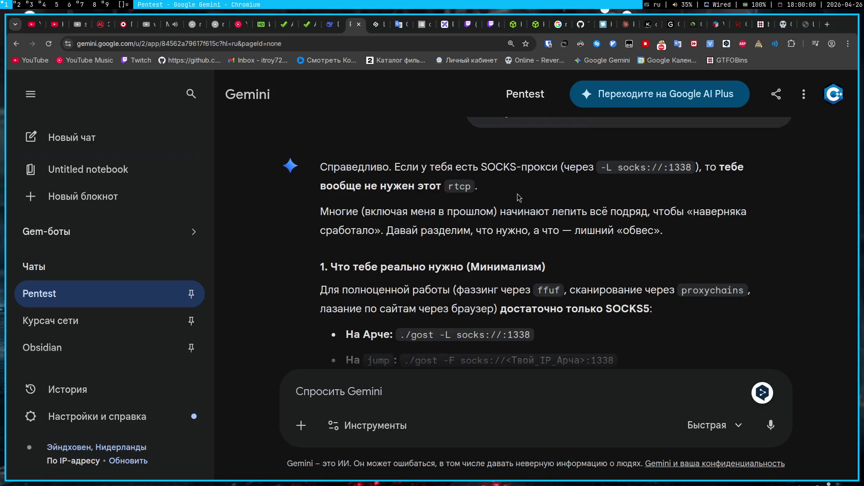
scroll(520, 216, down, 1)
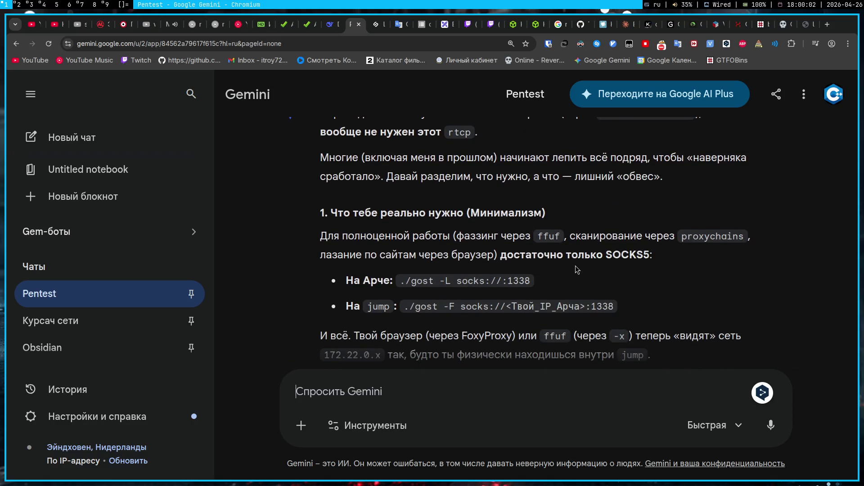
scroll(577, 269, up, 5)
scroll(578, 270, up, 5)
scroll(577, 269, up, 3)
scroll(578, 269, up, 3)
scroll(579, 270, down, 1)
scroll(576, 269, down, 1)
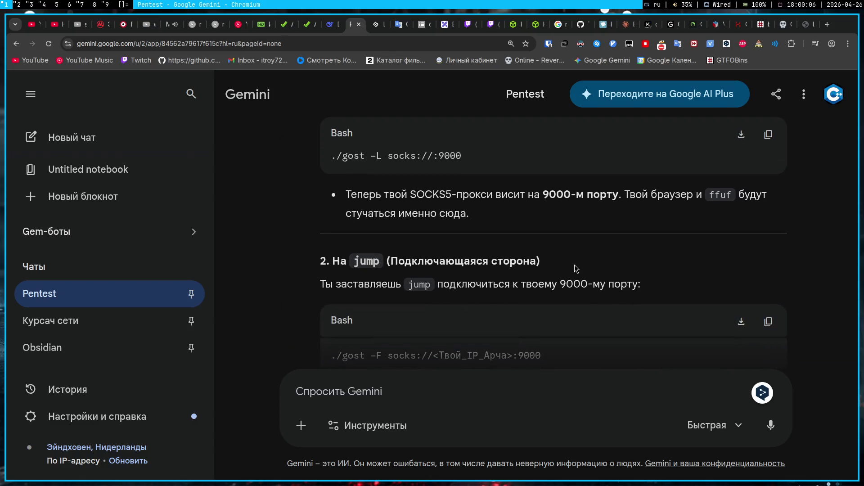
After reading that SOCKS5 alone suffices, switch to the Obsidian note
key(super+4)
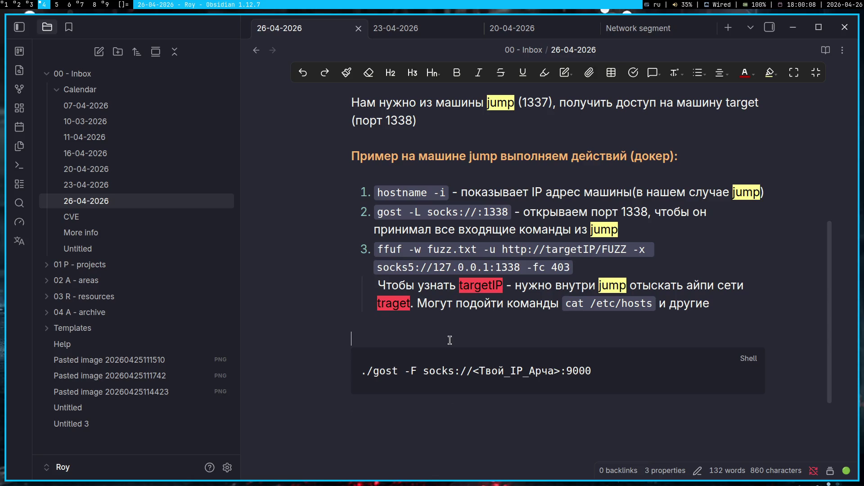
Duplicate the docker example heading onto a blank line above the gost -F Shell block
key(Return)
key(Return)
scroll(374, 338, up, 3)
scroll(385, 249, up, 1)
scroll(385, 250, down, 2)
scroll(411, 317, down, 3)
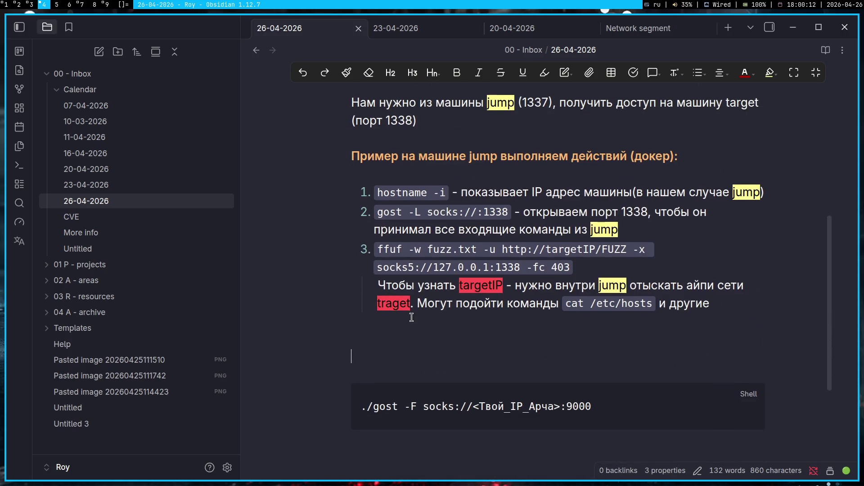
drag(689, 159, 337, 160)
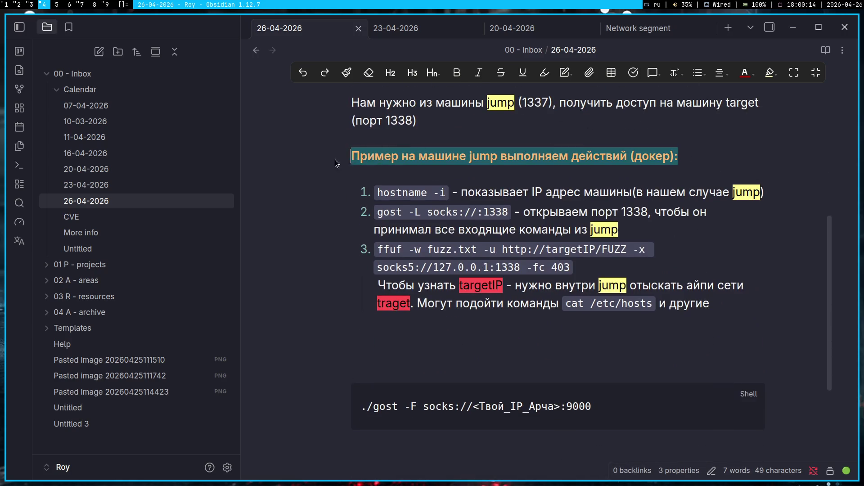
key(ctrl+v)
key(ctrl+z)
click(396, 355)
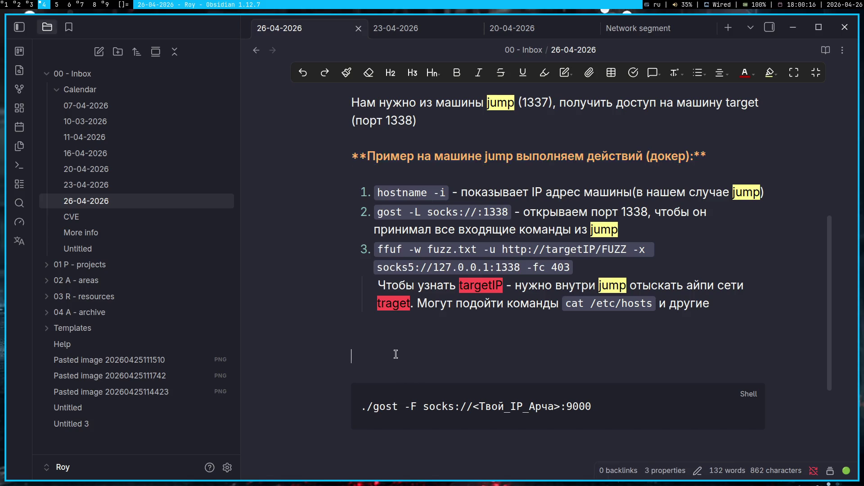
key(ctrl+v)
Change докер to без докера in the copied heading, tidy spacing above the block, then switch to the OBS workspace
double_click(661, 356)
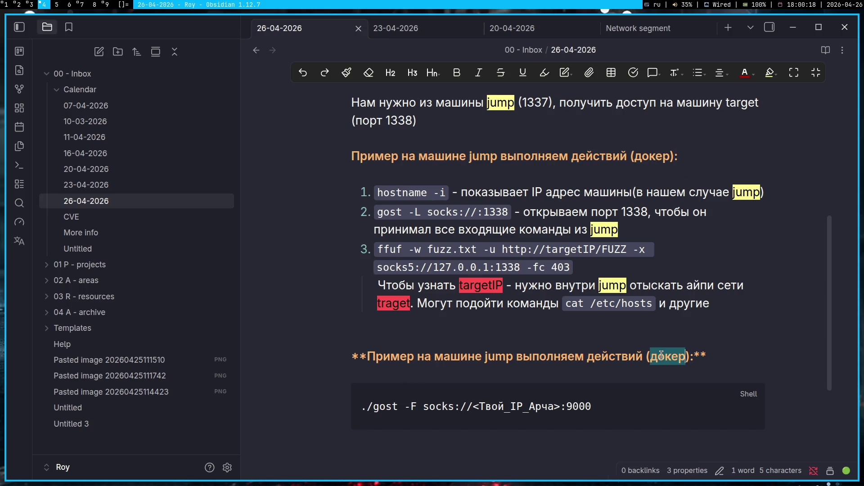
text(без докер)
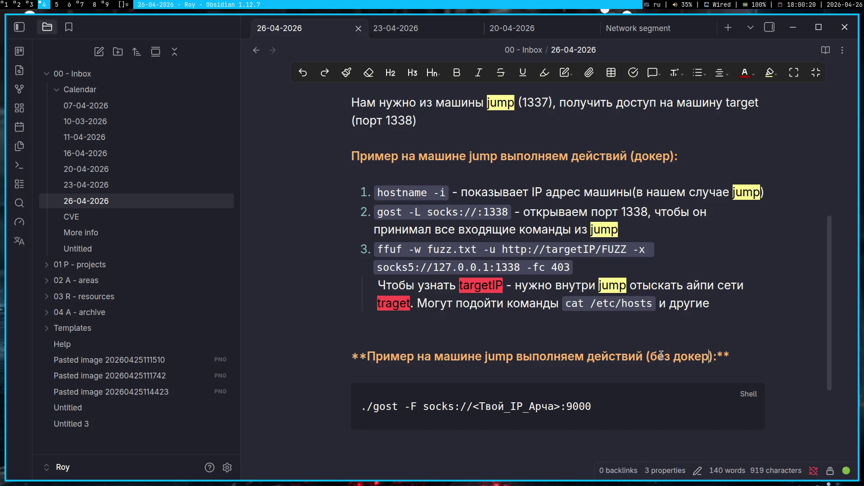
text(а)
key(Down)
key(Down)
key(Return)
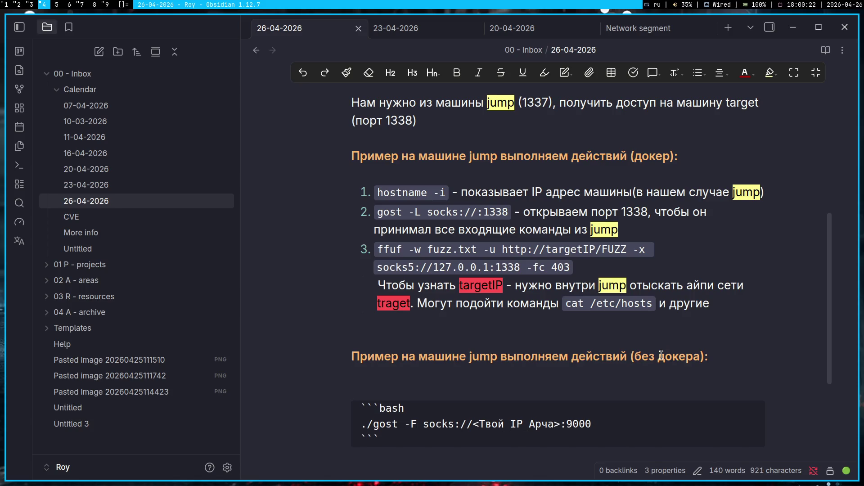
key(BackSpace)
key(Return)
key(Return)
key(Up)
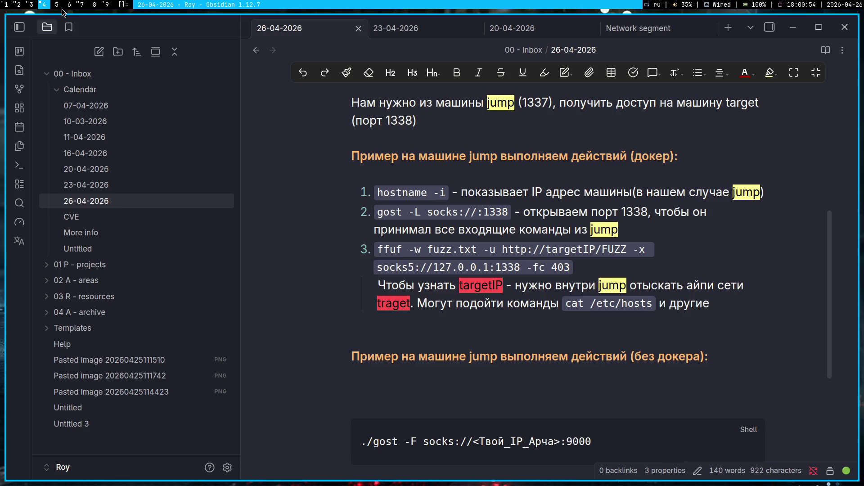
click(82, 5)
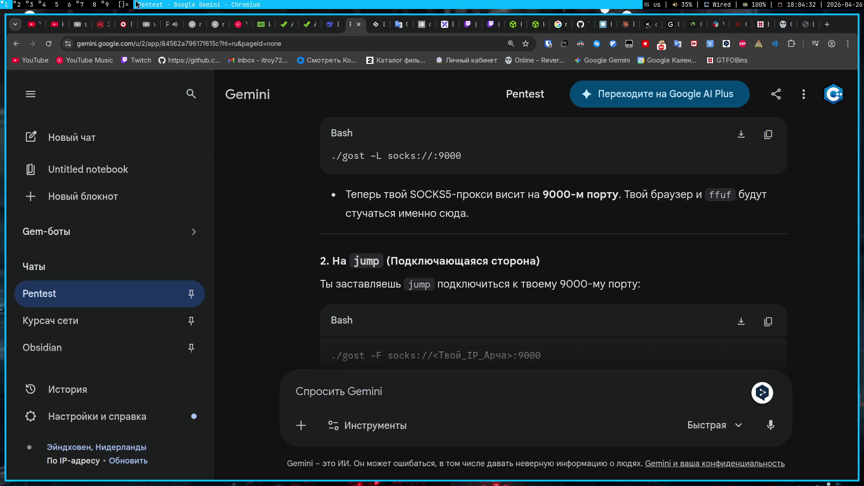
Bring the OBS Studio streaming dashboard onto the screen
key(super+7)
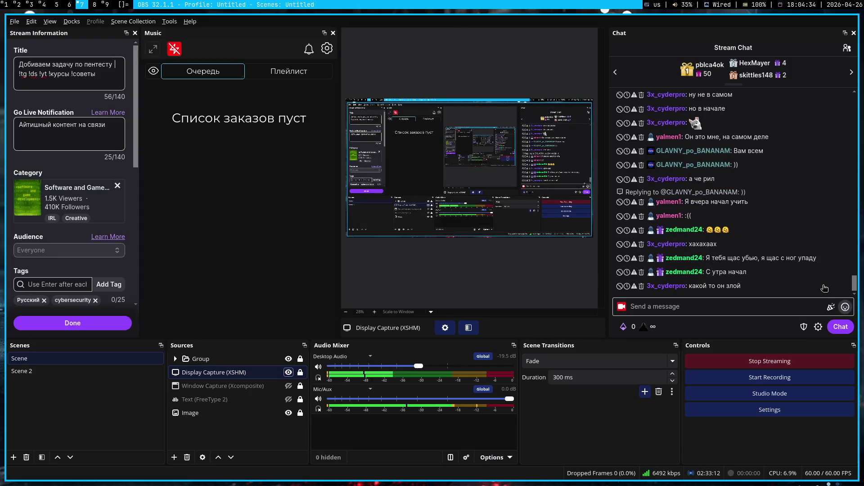
Send a stream-chat message of morning emotes from the picker, then return to the Gemini Pentest chat
click(845, 307)
scroll(750, 252, down, 5)
click(743, 250)
click(743, 250)
click(743, 249)
click(743, 250)
click(742, 249)
click(840, 326)
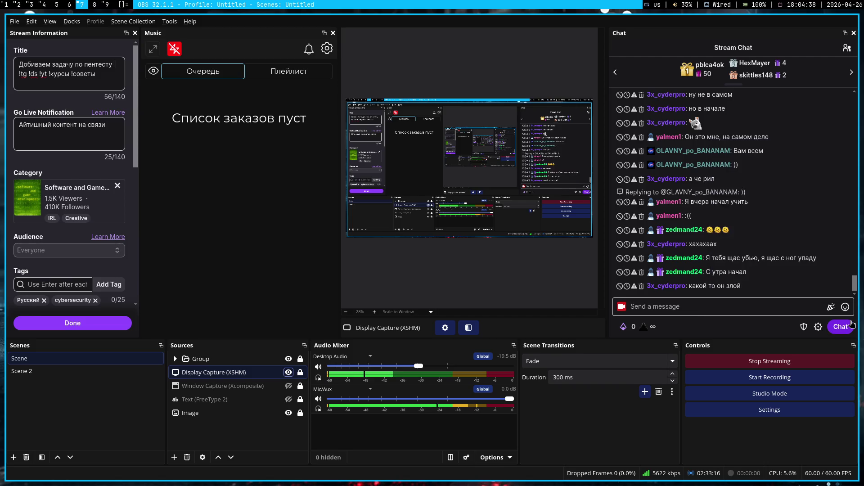
key(super+1)
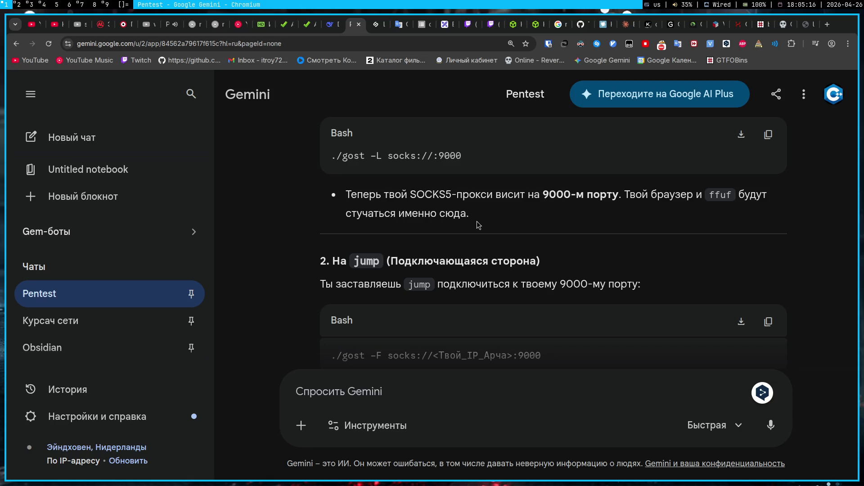
click(171, 30)
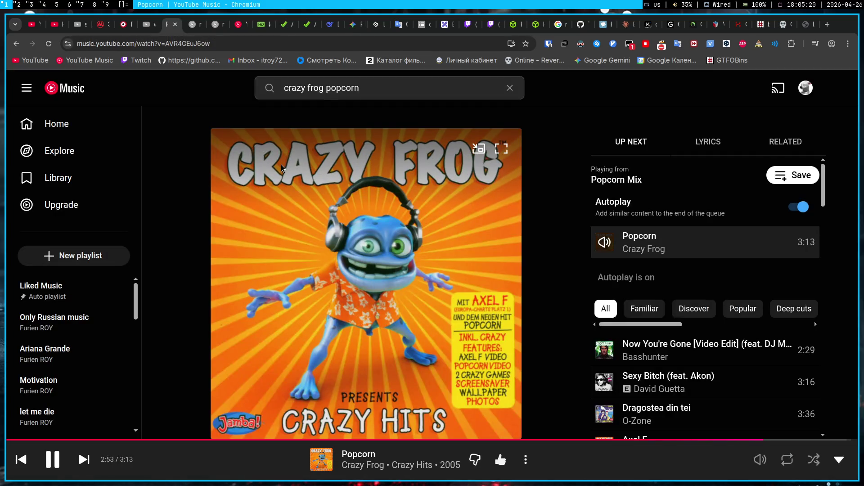
click(352, 25)
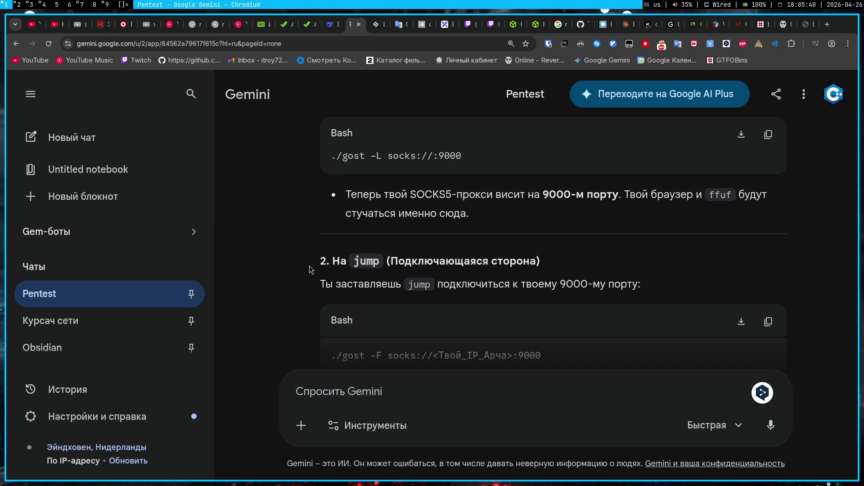
scroll(309, 266, up, 1)
scroll(310, 269, down, 1)
Raise the YouTube Music volume, revisit the Gemini Pentest chat, then land on an empty workspace
key(super+7)
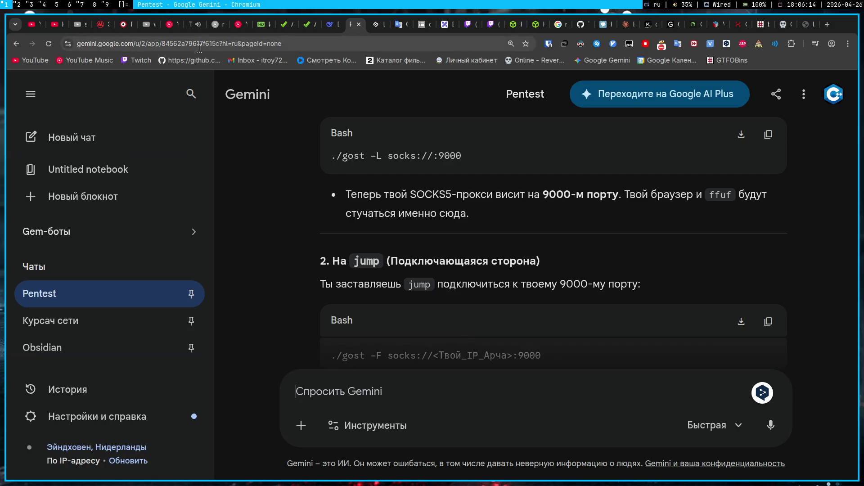
click(192, 27)
drag(720, 459, 740, 460)
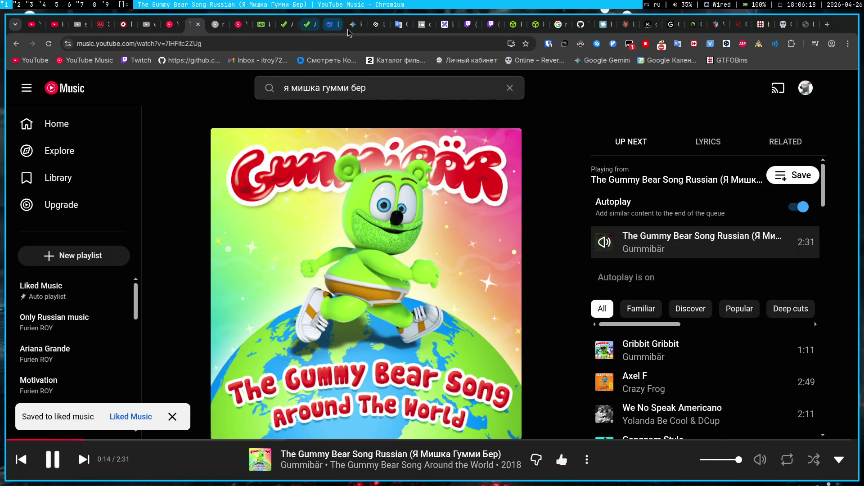
click(351, 25)
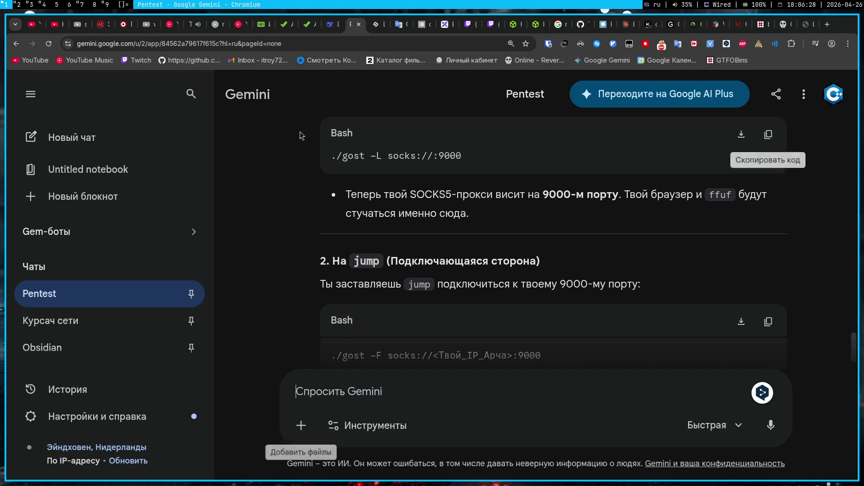
key(super+5)
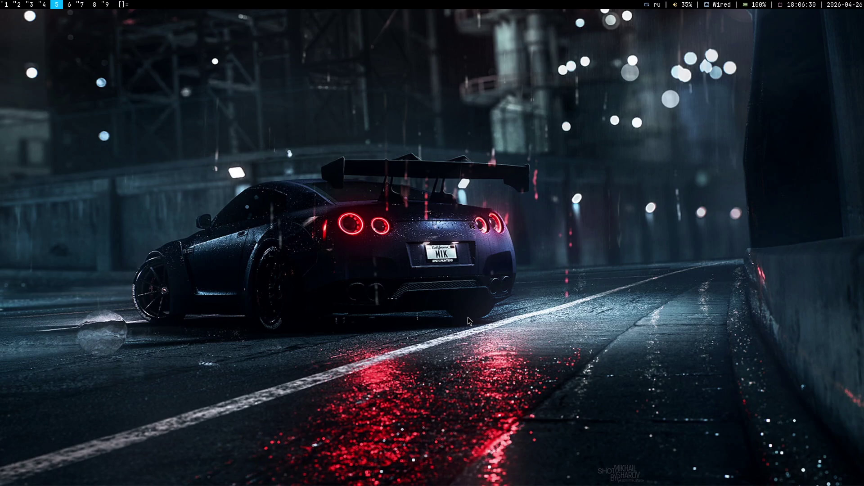
Run fastfetch in a new kitty terminal to show system info, then return to the Gemini chat
key(super+Return)
text(nv)
key(BackSpace)
key(BackSpace)
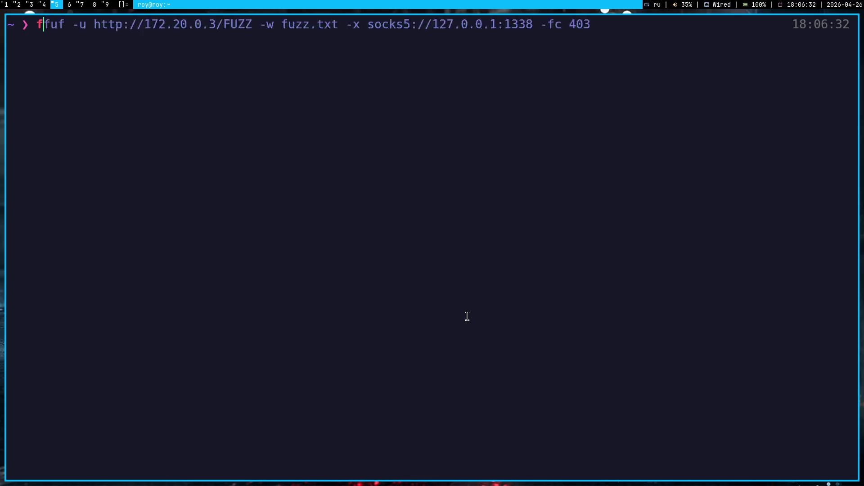
text(fastfetch)
key(Return)
mouse_move(514, 322)
mouse_down()
mouse_move(476, 356)
mouse_move(560, 484)
mouse_move(396, 484)
mouse_move(56, 396)
mouse_move(847, 484)
mouse_move(68, 411)
mouse_move(789, 359)
mouse_move(29, 448)
mouse_move(654, 483)
mouse_move(204, 403)
mouse_move(666, 2)
mouse_move(806, 215)
mouse_move(641, 436)
mouse_move(567, 483)
mouse_move(189, 349)
mouse_move(773, 179)
mouse_move(230, 442)
mouse_move(371, 166)
mouse_move(862, 237)
mouse_move(10, 376)
mouse_move(861, 39)
mouse_move(9, 66)
mouse_move(861, 175)
mouse_move(2, 193)
mouse_move(801, 100)
mouse_move(394, 335)
mouse_move(2, 232)
mouse_move(695, 215)
mouse_move(430, 228)
mouse_move(836, 297)
mouse_move(538, 441)
mouse_move(509, 309)
mouse_up()
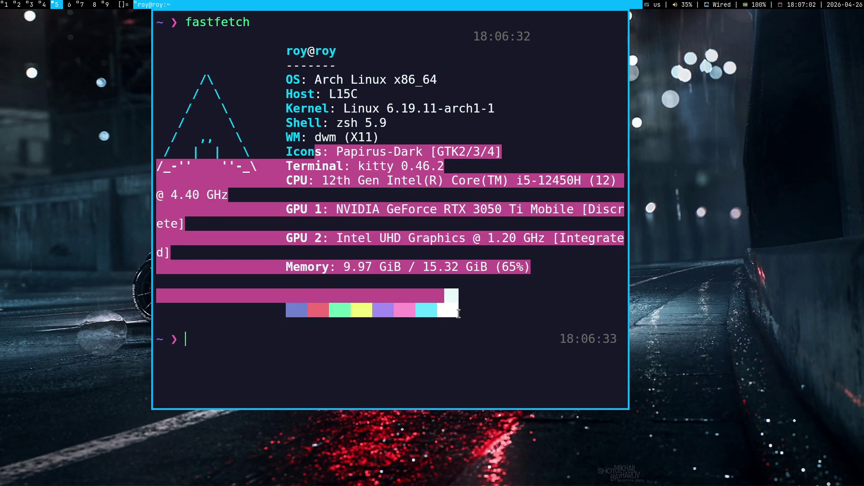
click(478, 133)
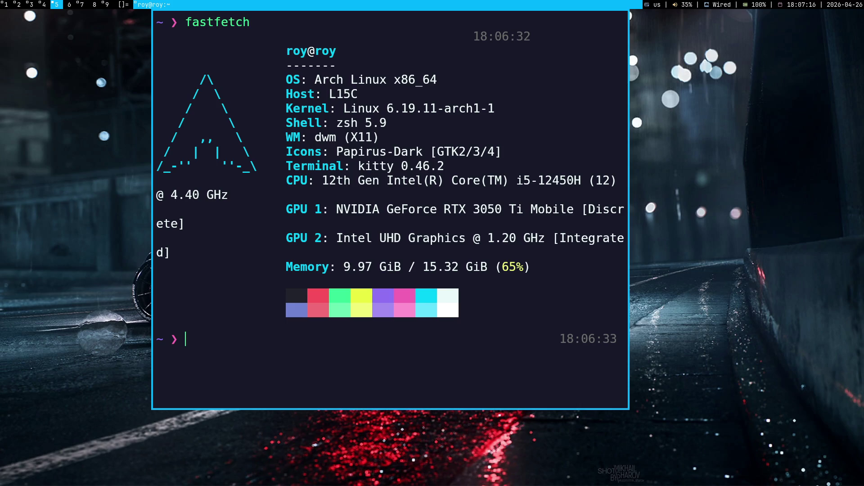
key(super+1)
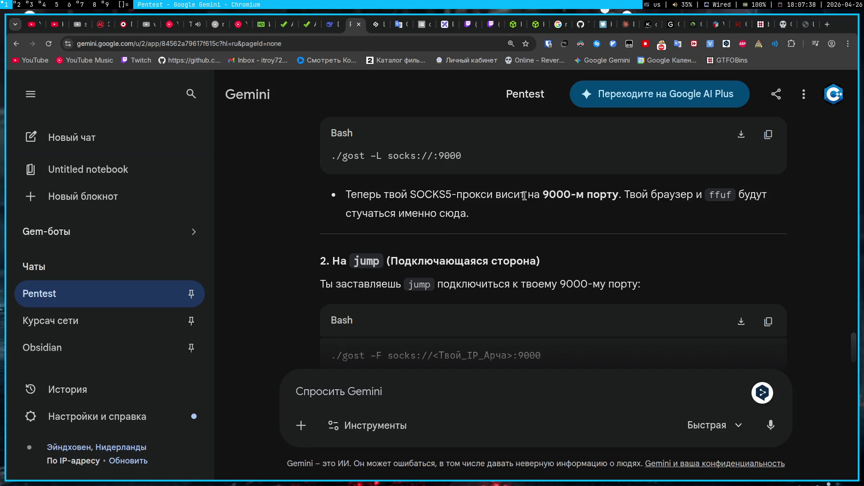
click(465, 27)
click(411, 122)
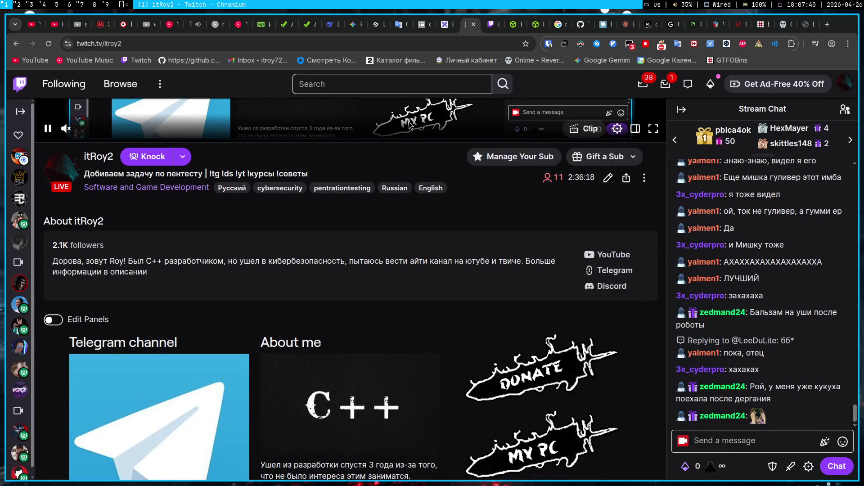
drag(552, 177, 573, 188)
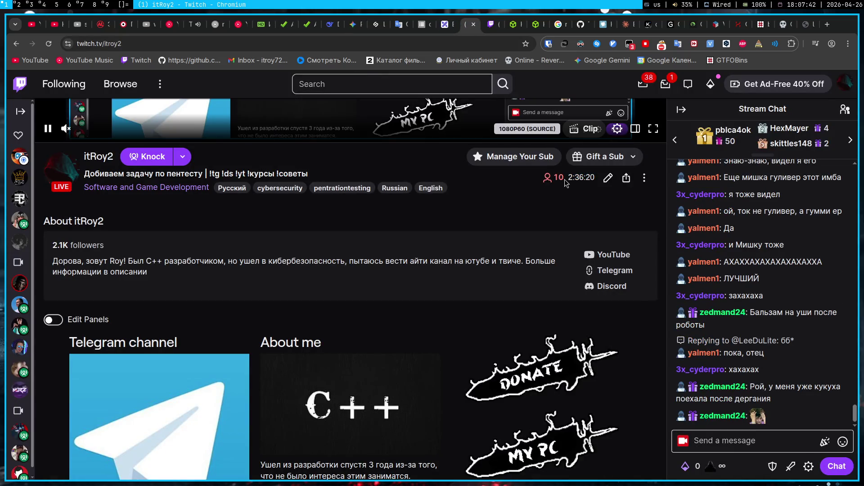
click(358, 27)
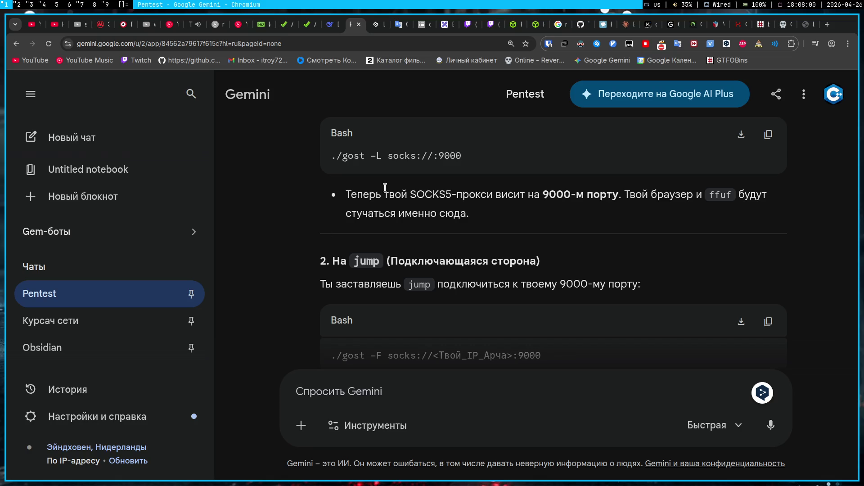
Check YouTube Music briefly, then lower OBS Desktop Audio to about -25 dB
click(193, 25)
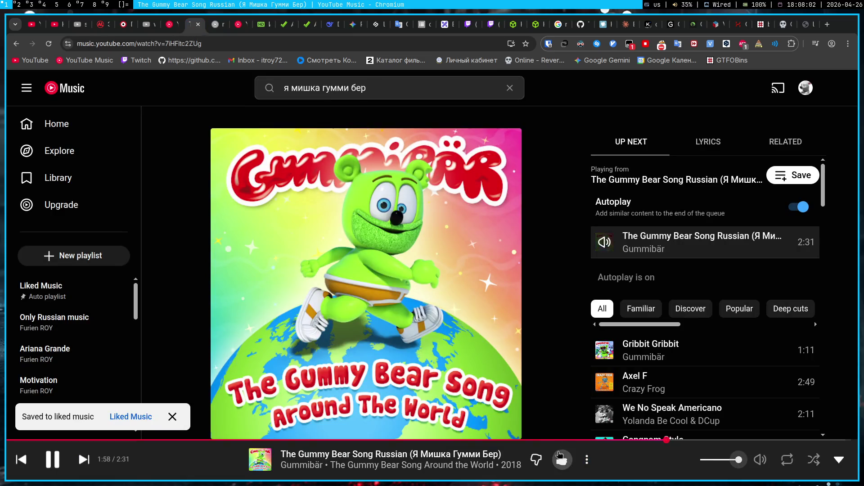
click(352, 25)
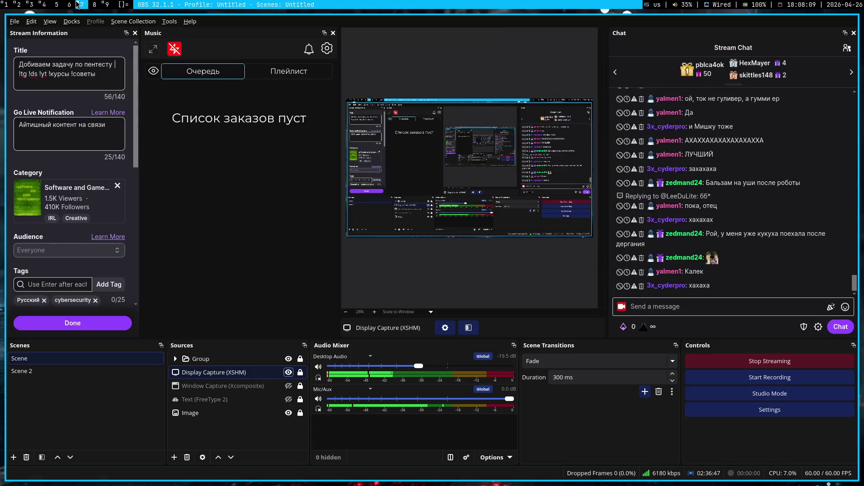
key(super+7)
mouse_move(418, 367)
mouse_down()
mouse_move(471, 373)
mouse_move(397, 371)
mouse_move(406, 365)
mouse_up()
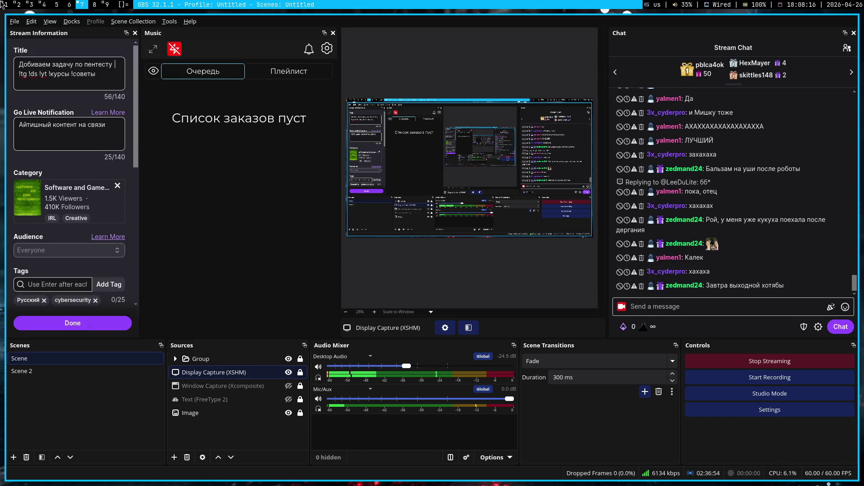
Return from OBS Studio to the browser workspace with the Gemini chat
key(super+1)
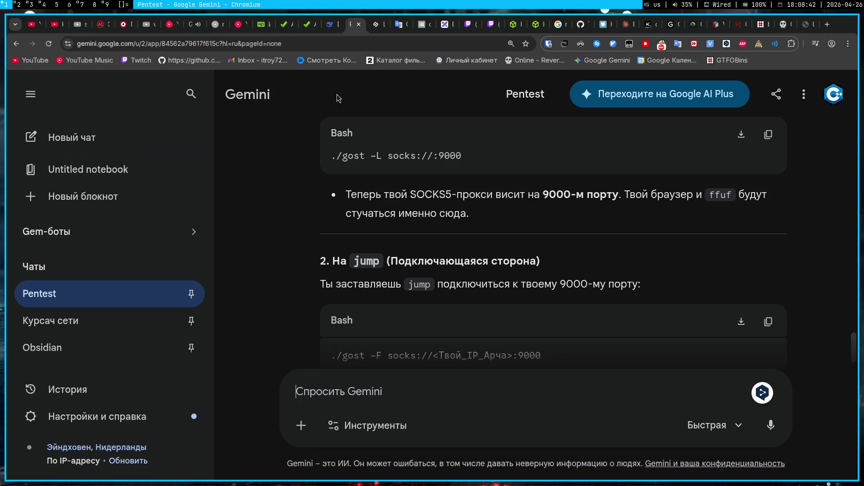
Play Axel F from the YouTube Music queue and return to the Pentest chat
click(193, 24)
mouse_move(366, 284)
click(606, 382)
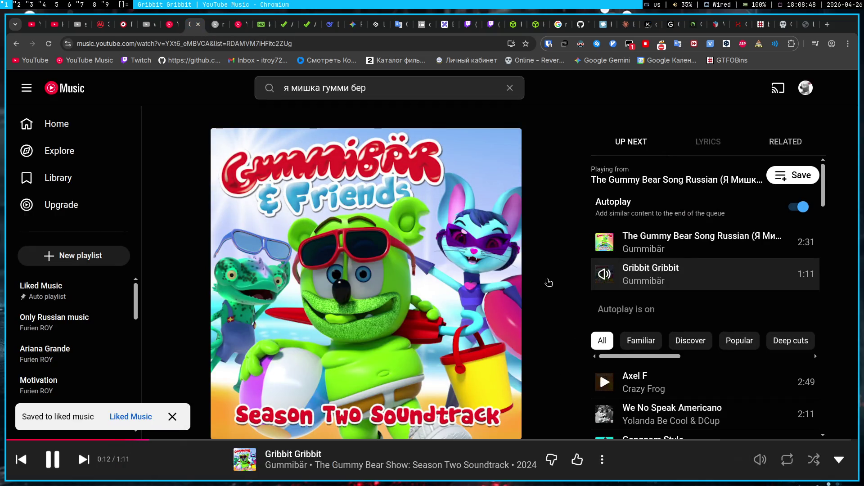
click(352, 25)
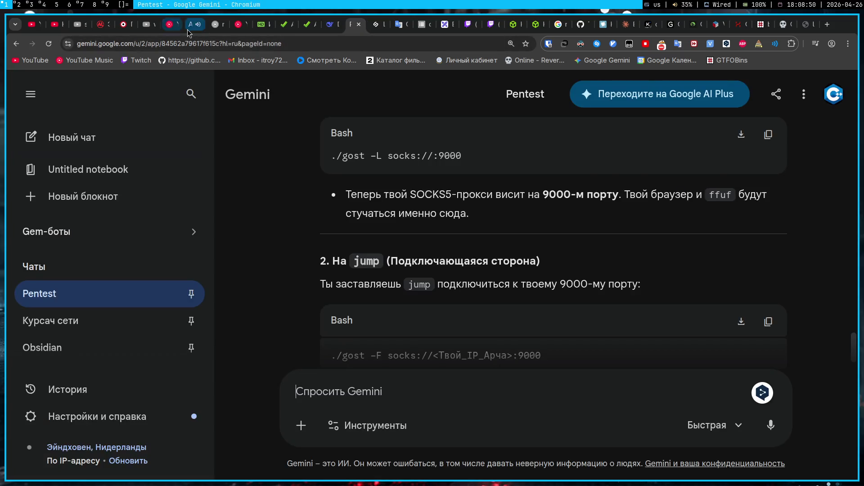
click(193, 25)
click(355, 25)
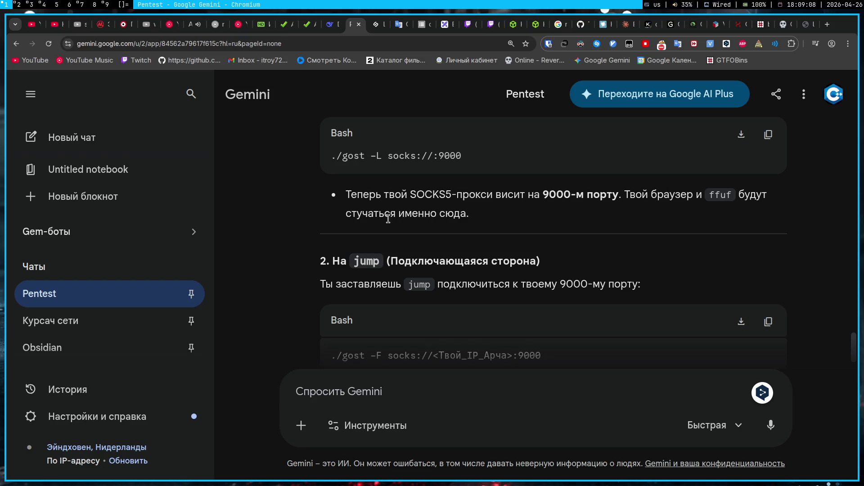
scroll(316, 222, up, 3)
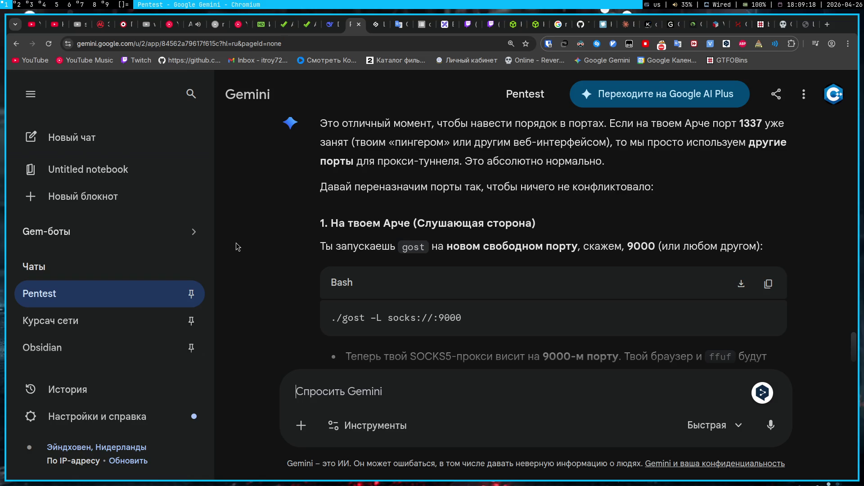
Copy Gemini's './gost -L socks://:9000' listener command and begin a follow-up question
key(super+5)
key(super+1)
key(super+4)
scroll(451, 291, down, 2)
key(super+1)
click(768, 284)
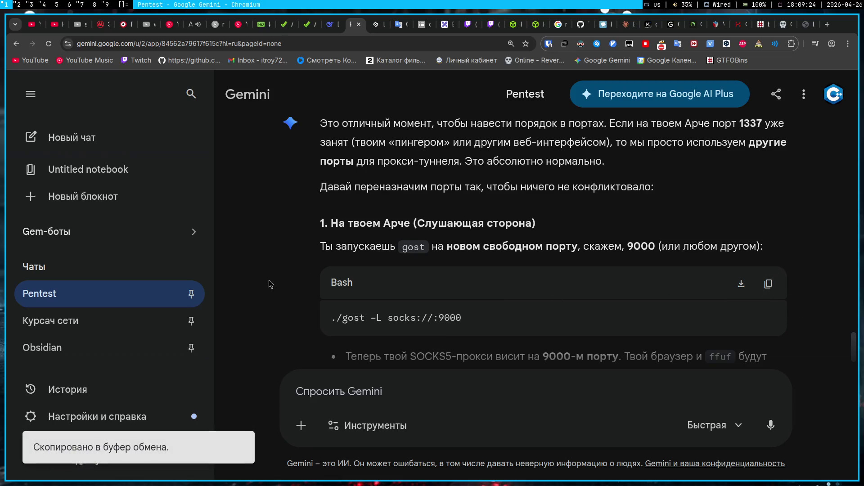
scroll(269, 284, down, 2)
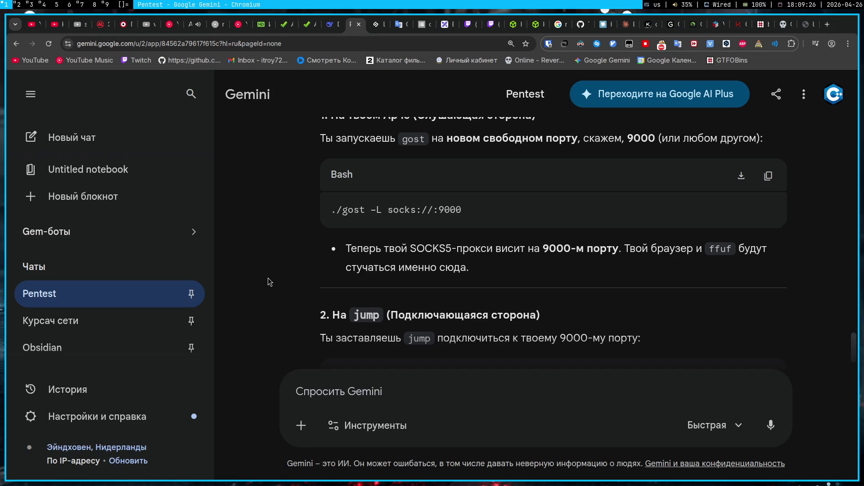
scroll(268, 282, down, 2)
scroll(278, 245, up, 1)
scroll(326, 250, up, 2)
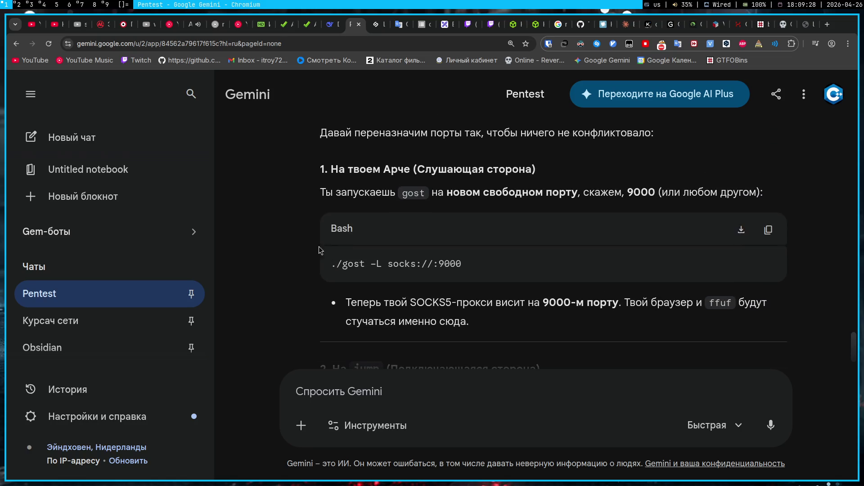
key(super+4)
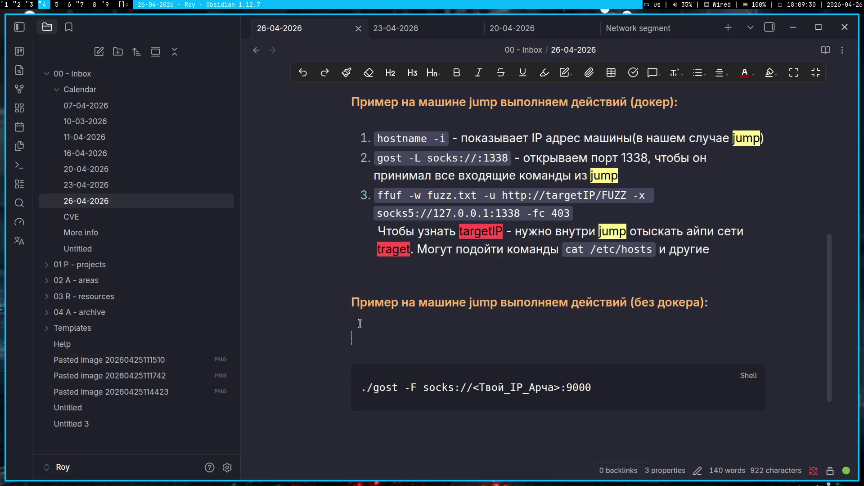
key(super+2)
scroll(441, 292, down, 2)
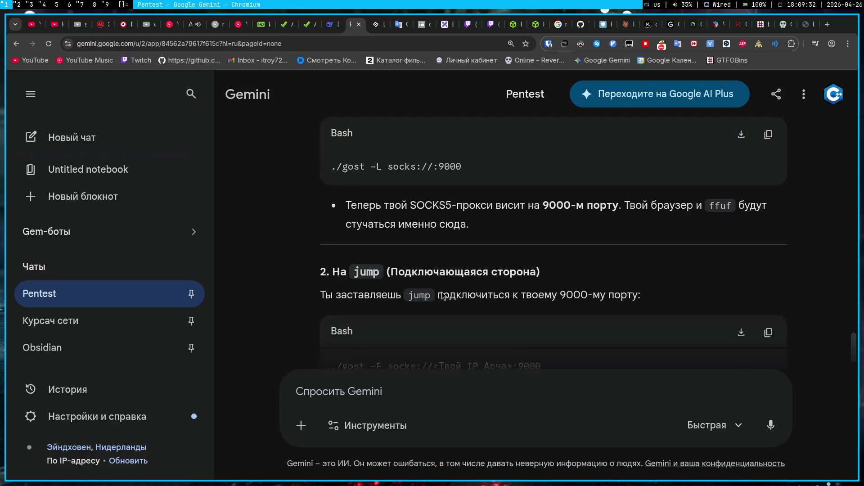
scroll(443, 296, down, 2)
scroll(443, 295, down, 2)
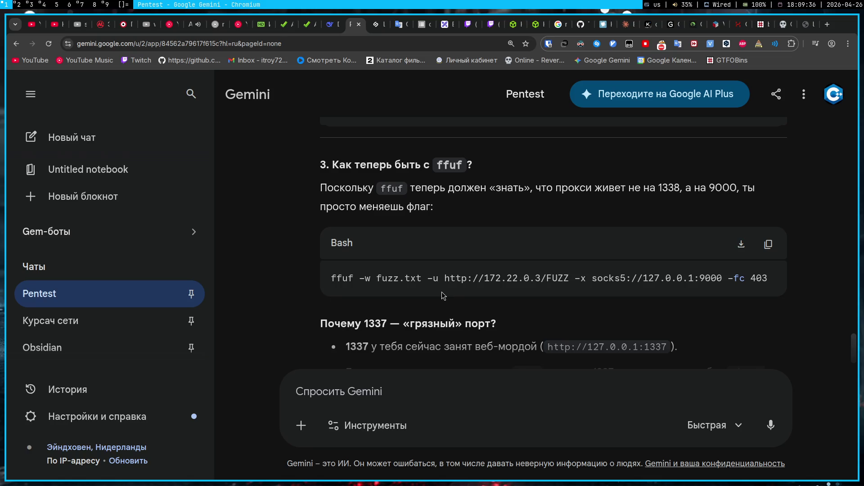
click(430, 385)
text(Nj tcn)
Ask Gemini whether the listener port number matters to the target, quoting the gost -L command
key(ctrl+a)
key(BackSpace)
key(ctrl+v)
text(То есть похуй, что )
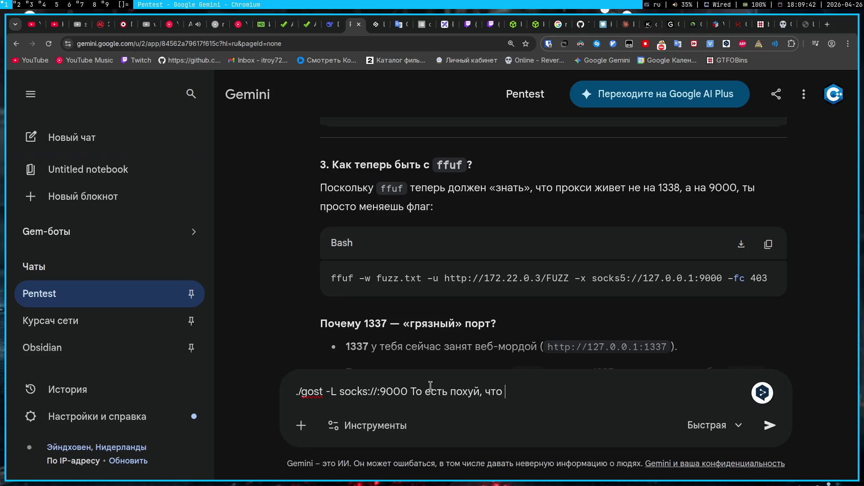
text(1338)
key(ctrl+shift+Left)
key(ctrl+shift+Left)
key(ctrl+shift+Left)
key(ctrl+shift+Left)
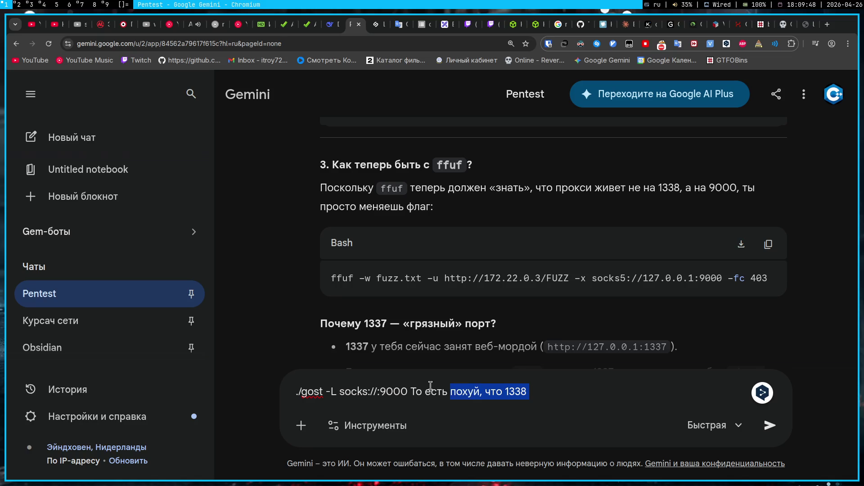
text(по сути порт 1338 ниче не решает для)
key(alt+shift)
text(target )
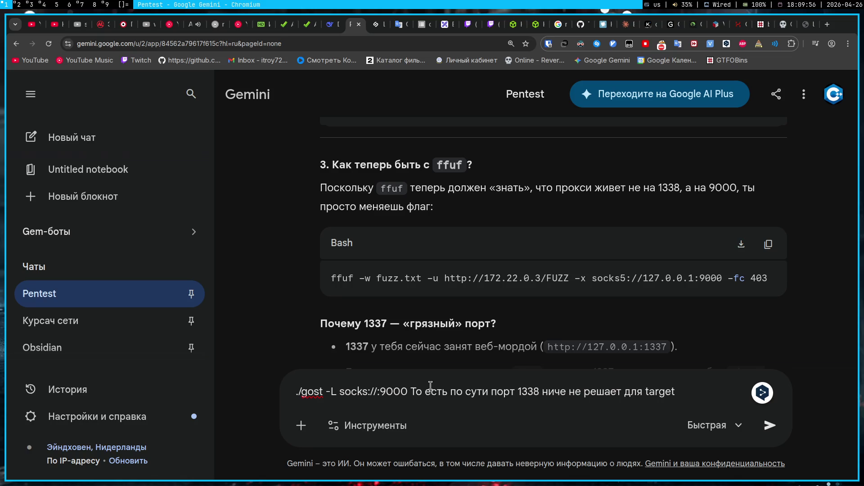
text(?)
key(Return)
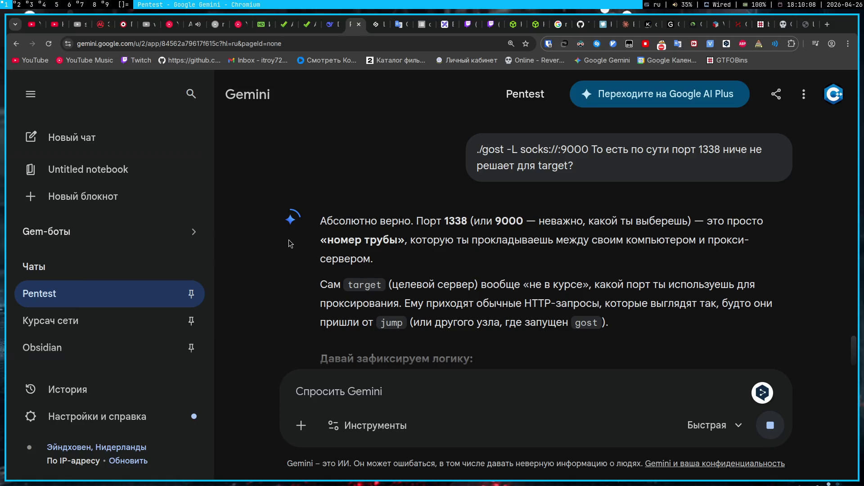
Paste the './gost -L socks://:9000' line into the Obsidian note under 'без докера'
key(super+4)
key(ctrl+v)
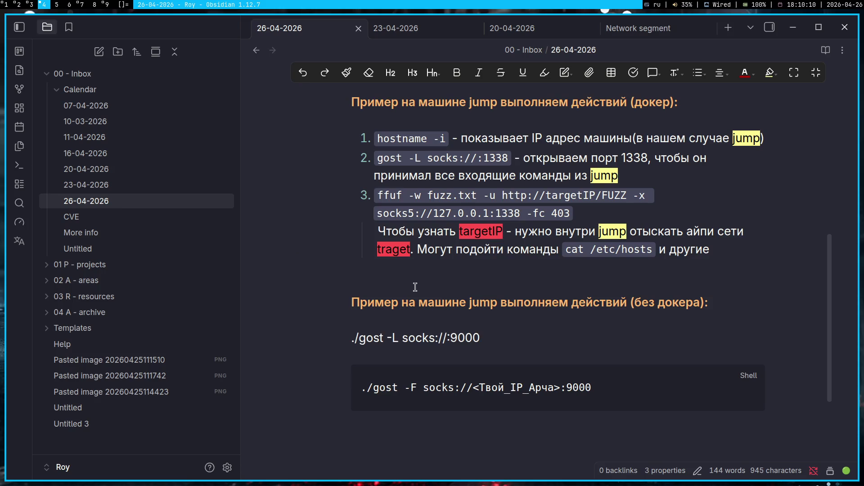
Wrap the pasted gost -L line in a ``` code fence and change its port to 1338
key(ctrl+z)
text(```)
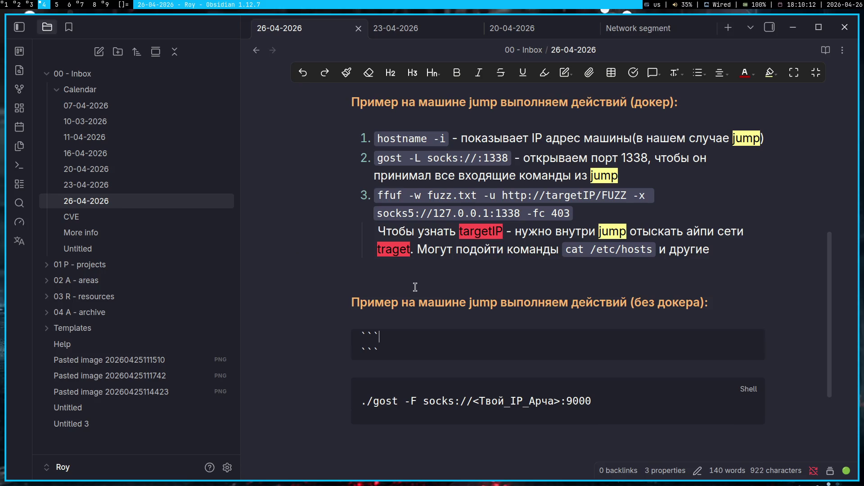
key(Return)
key(ctrl+v)
key(BackSpace)
key(BackSpace)
key(BackSpace)
key(BackSpace)
text(1338)
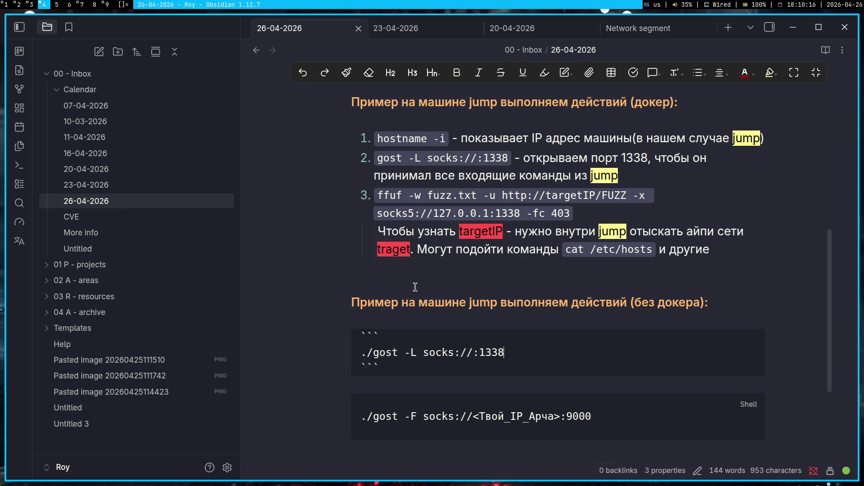
key(Up)
key(Down)
key(Down)
key(Up)
key(Home)
key(Up)
key(Down)
key(Down)
key(Down)
key(Down)
key(Down)
Change the port in the bash gost -F command from 9000 to 1338
key(shift+End)
text(1339)
key(BackSpace)
text(8)
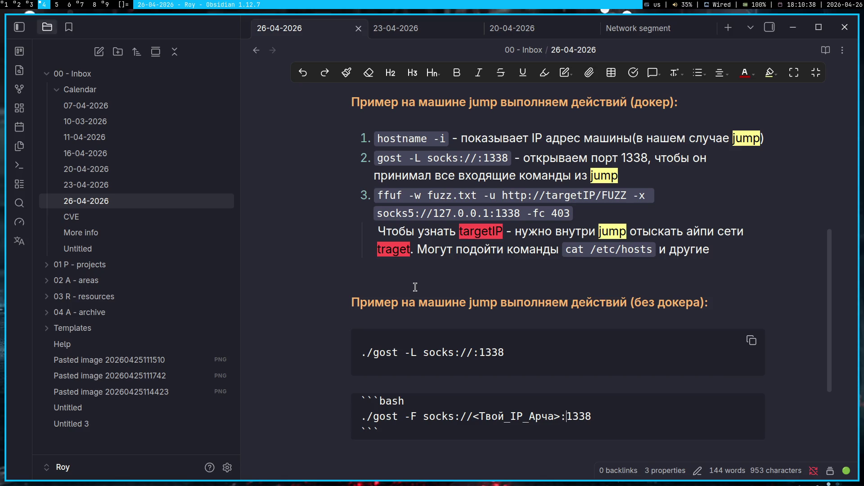
key(Left)
key(Up)
key(Up)
key(Up)
key(End)
key(Down)
key(Down)
key(Up)
key(Up)
key(Down)
key(Up)
key(Up)
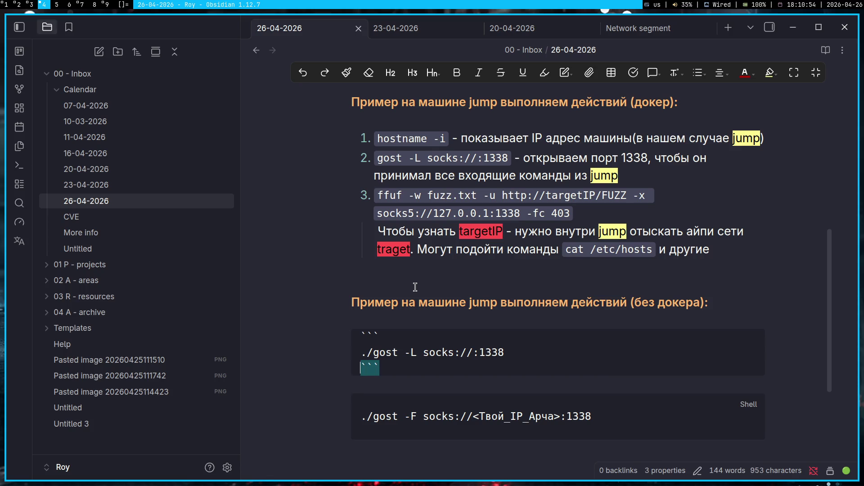
Move the gost -L socks://:1338 block below the bash gost -F block
key(shift+Up)
key(shift+Up)
key(BackSpace)
key(Down)
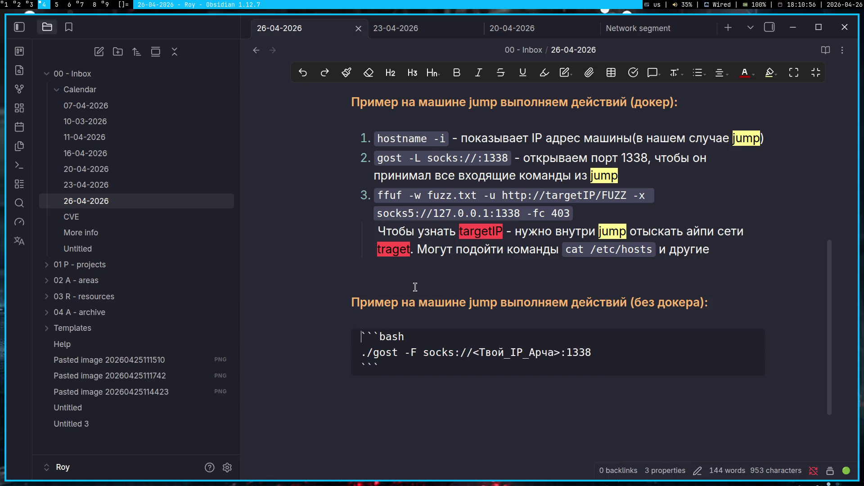
key(Down)
key(Return)
key(ctrl+v)
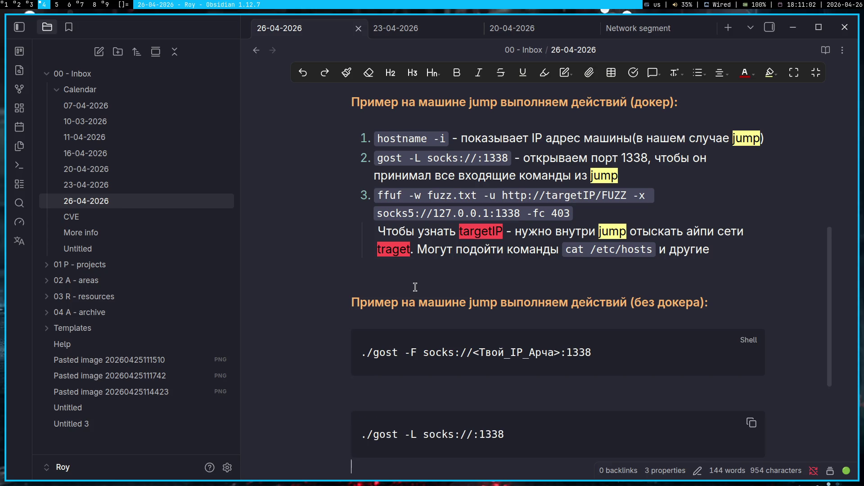
key(Up)
Check the YouTube Music tab in Chromium, then return to the Gemini Pentest chat
key(super+2)
click(192, 25)
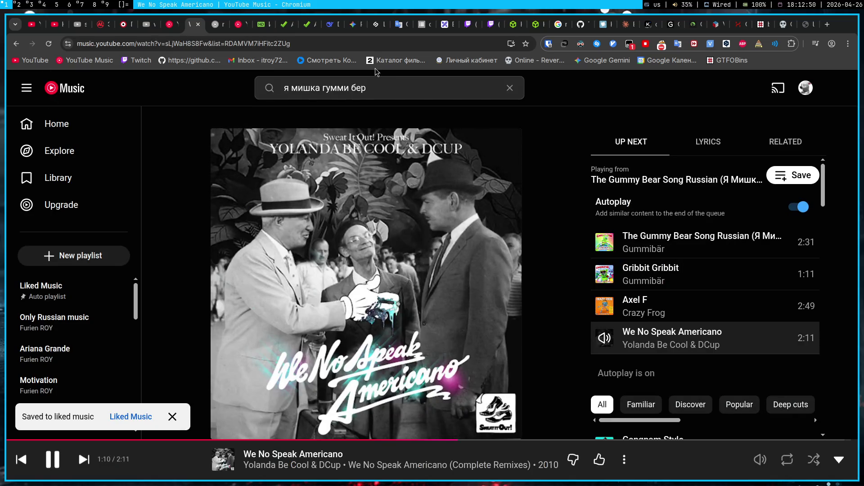
click(356, 25)
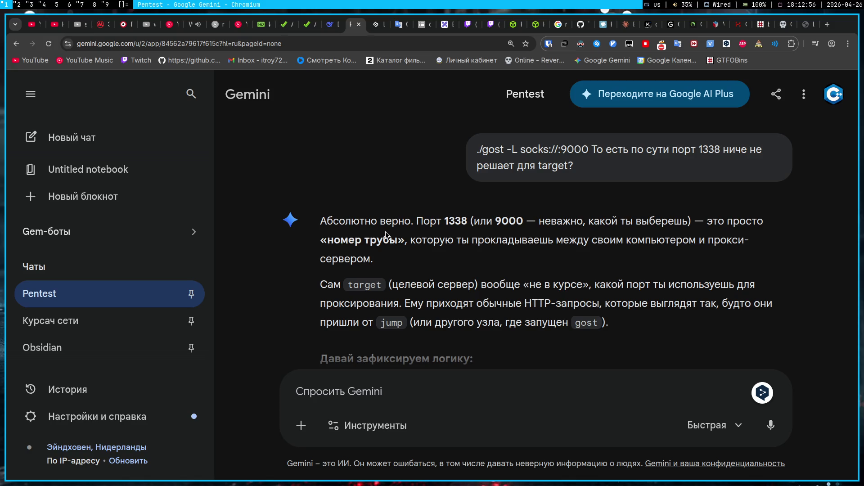
scroll(386, 231, down, 3)
scroll(304, 283, up, 4)
scroll(304, 282, up, 3)
scroll(303, 280, up, 3)
scroll(297, 276, up, 1)
scroll(295, 274, up, 1)
scroll(294, 274, up, 1)
scroll(293, 273, up, 2)
scroll(292, 273, down, 2)
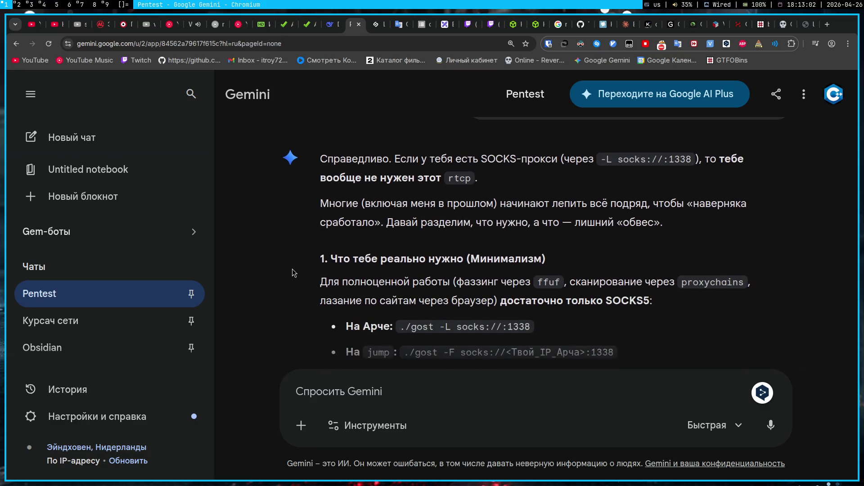
Return from the Gemini chat to the Obsidian tunneling note
key(super+4)
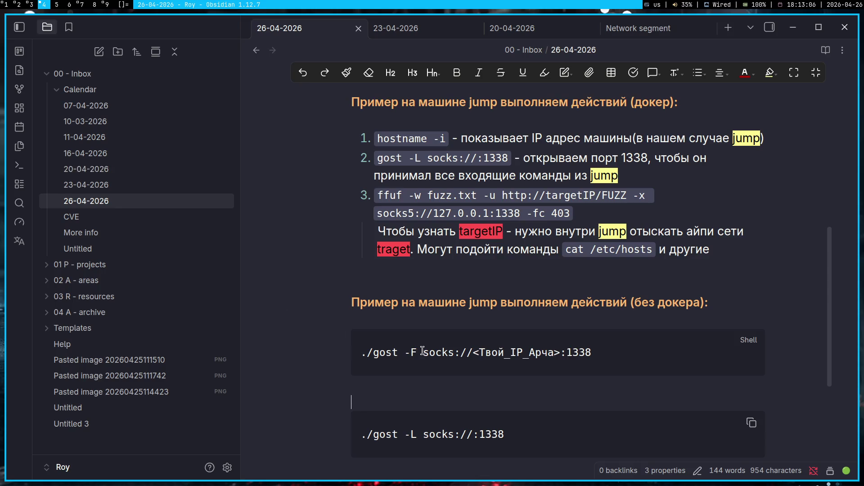
Write a caption above the gost -F block: the port opens on jump toward the Arch machine
click(423, 351)
key(Return)
key(Up)
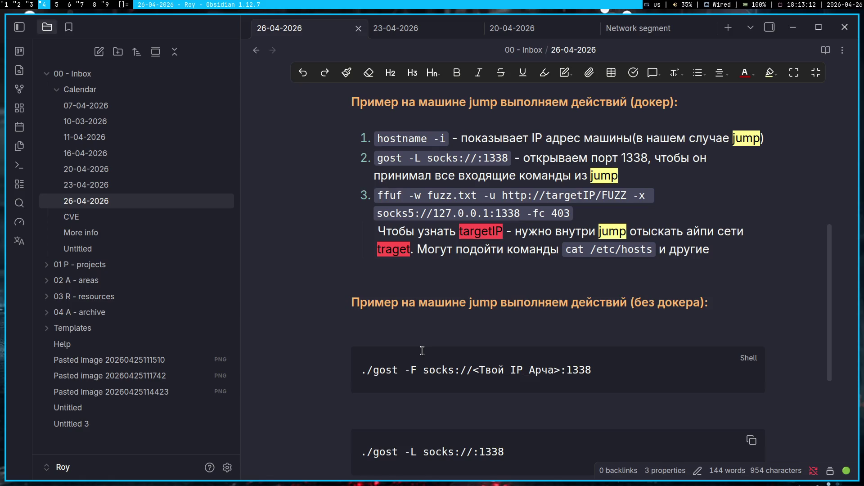
text(Y)
key(BackSpace)
key(alt+shift)
text(На арче открываем порт)
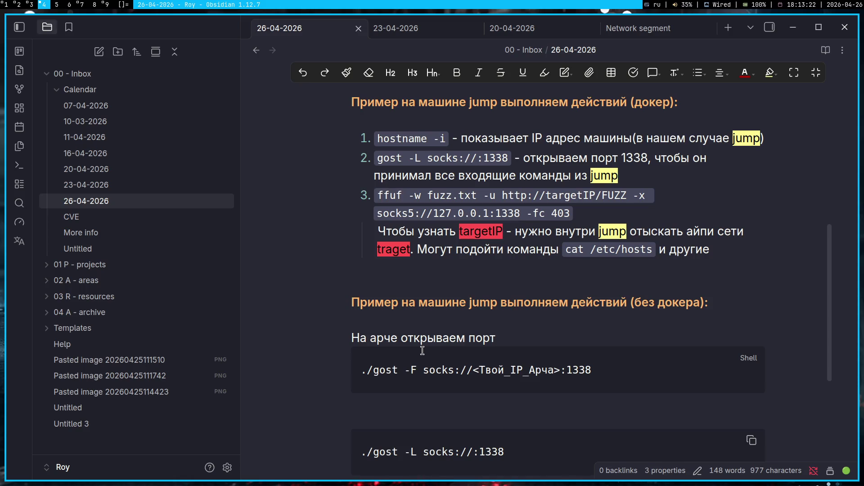
key(ctrl+shift+Left)
key(ctrl+shift+Left)
key(ctrl+shift+Left)
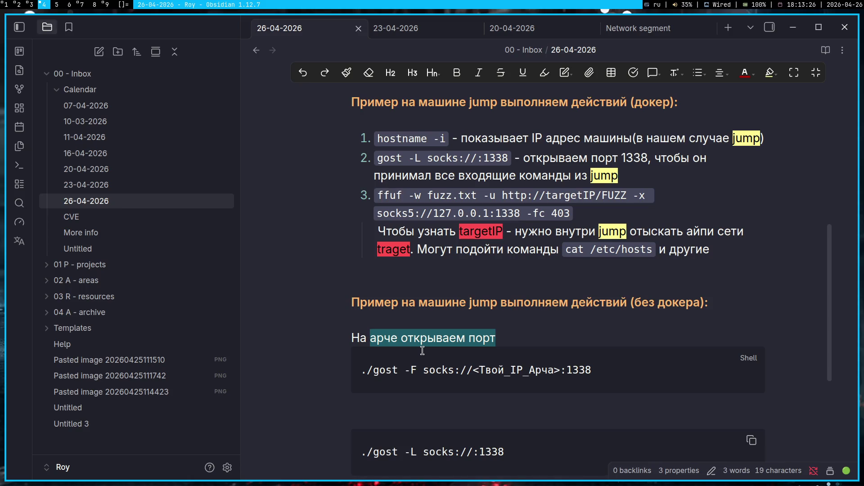
text(jump)
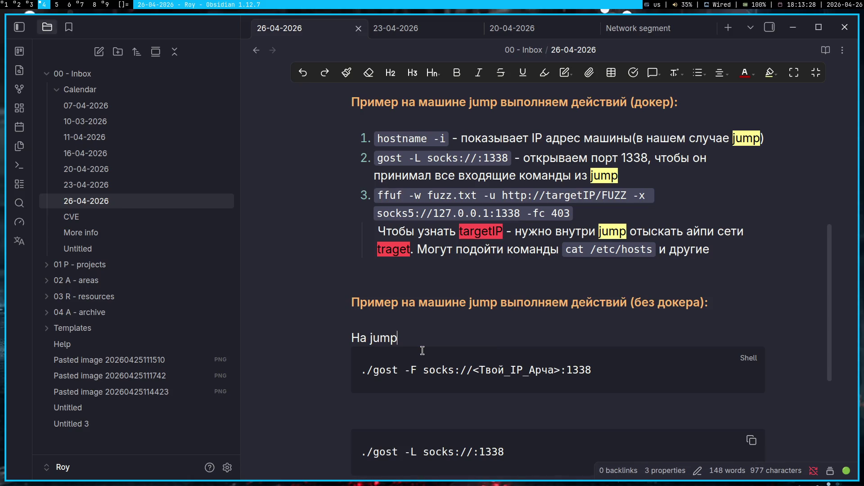
key(alt+shift)
text(открываем порт (по н)
key(BackSpace)
text(аналогии ка)
key(ctrl+shift+Left)
key(ctrl+shift+Left)
key(ctrl+shift+Left)
key(BackSpace)
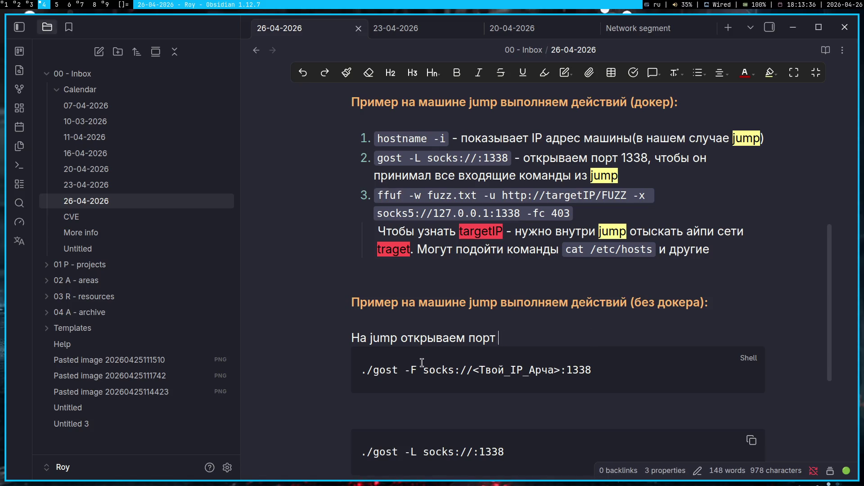
key(BackSpace)
text(, только теперь с указанием тачки арча (от куда будет идти ffuf и другие команды)
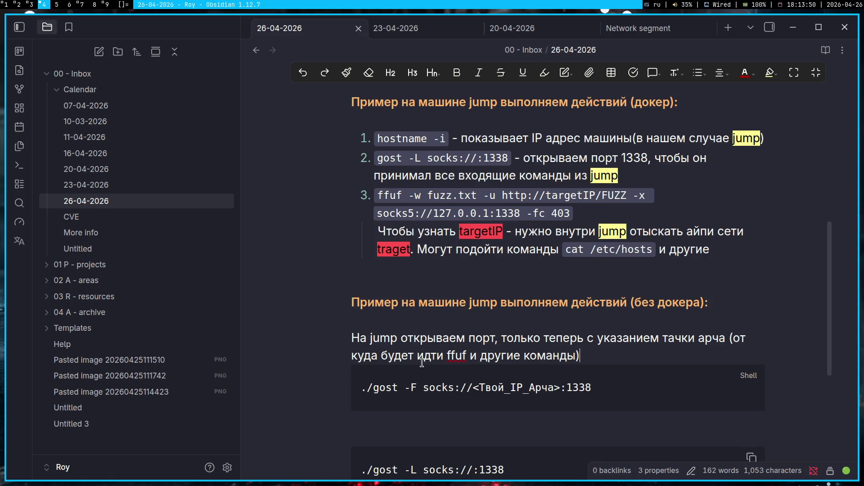
Highlight the word 'jump' in the caption in yellow
double_click(383, 337)
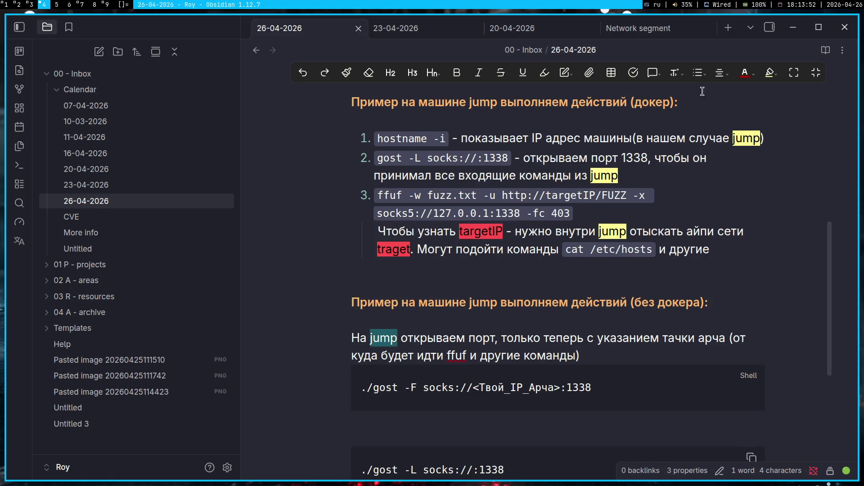
click(771, 72)
click(749, 128)
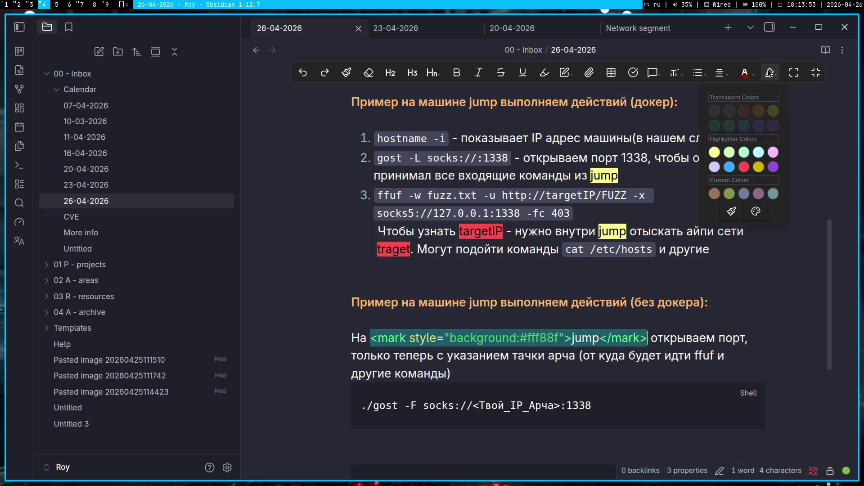
click(499, 371)
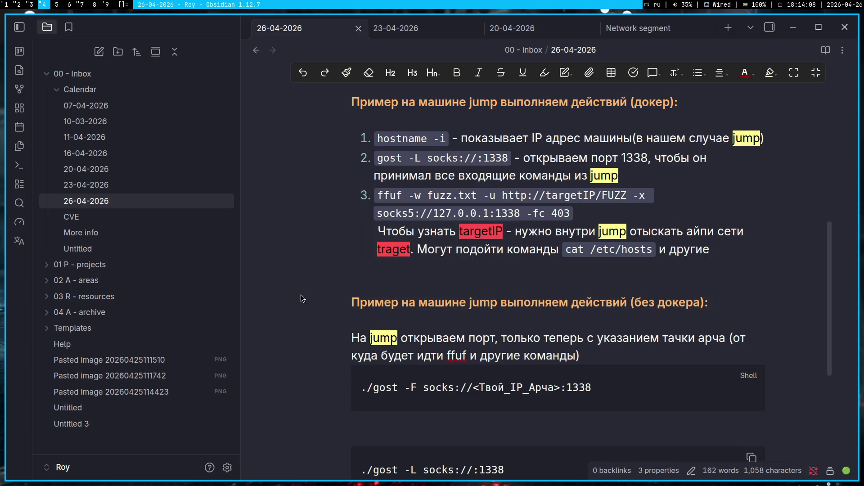
scroll(338, 291, down, 3)
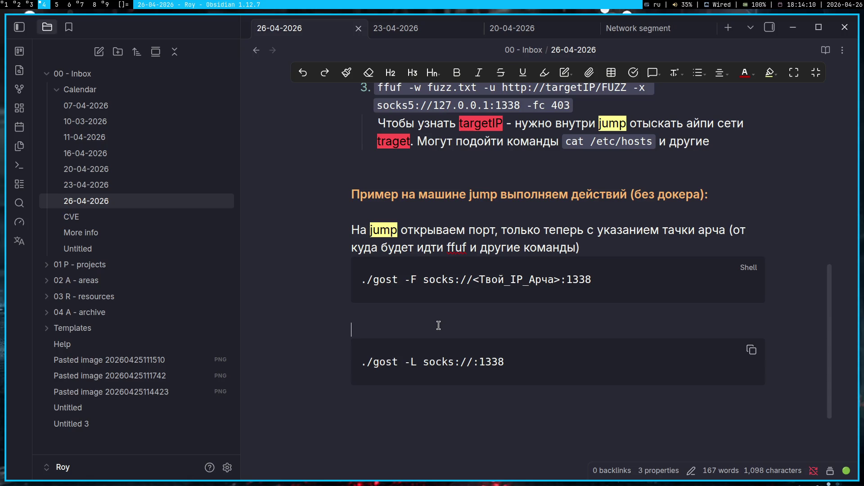
Add the caption 'На арче открываем порт' above the gost -L block, dropping the word 'своем'
click(428, 320)
text(На своем арче)
text(открываем порт)
key(BackSpace)
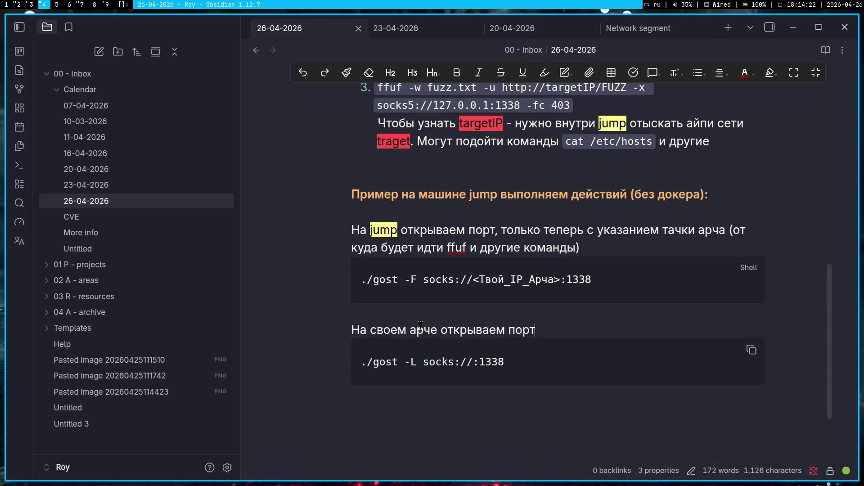
double_click(393, 328)
key(BackSpace)
key(BackSpace)
Tidy the note's trailing lines and bring up a terminal window
key(Down)
key(Down)
key(Down)
key(Return)
key(BackSpace)
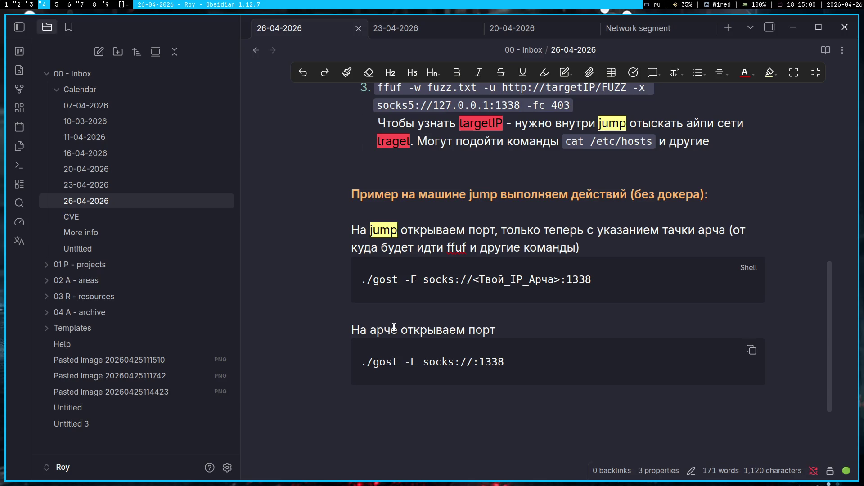
key(super+Return)
text(fastfetch)
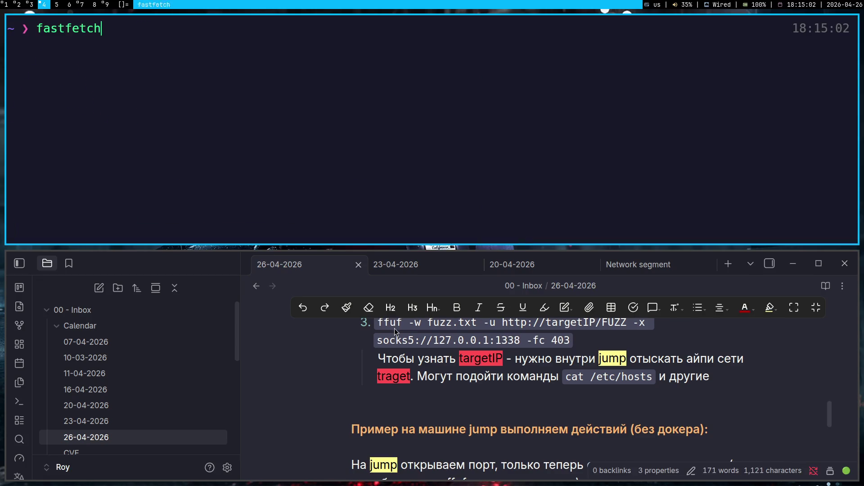
Run fastfetch, close the terminal so Obsidian fills the screen, then go to the Gemini browser
key(Return)
scroll(394, 330, down, 2)
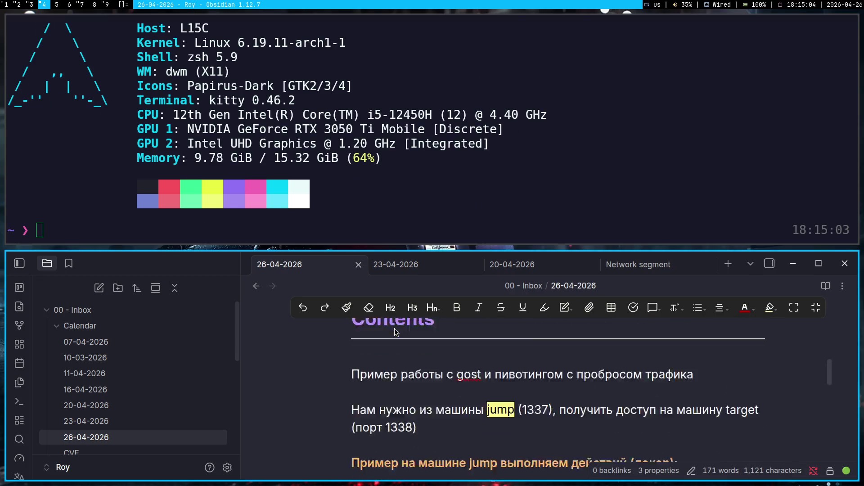
scroll(394, 331, down, 5)
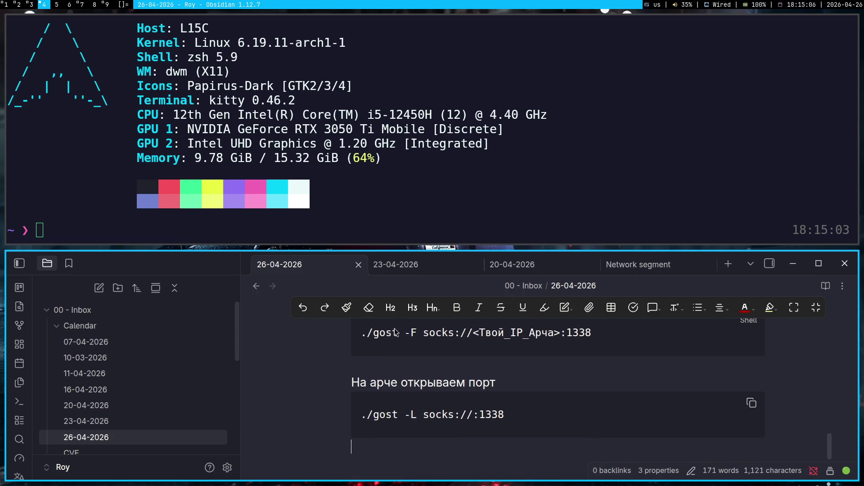
key(super+k)
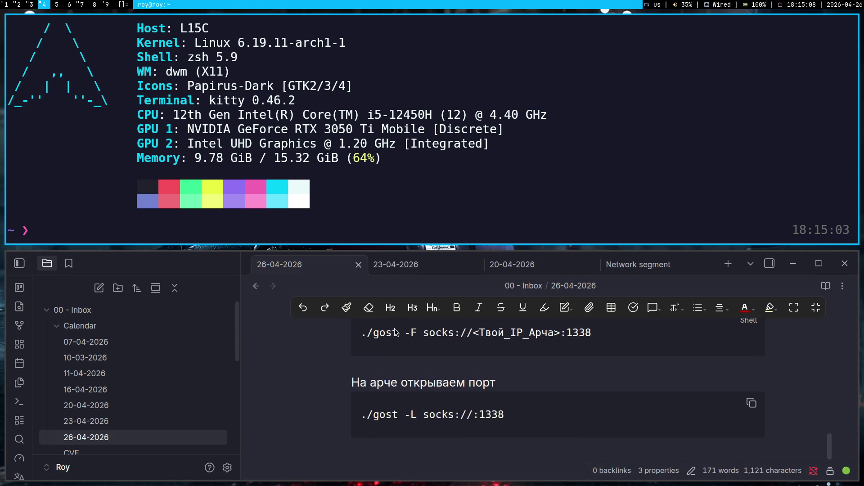
scroll(394, 331, up, 1)
key(super+j)
scroll(395, 329, down, 2)
key(super+k)
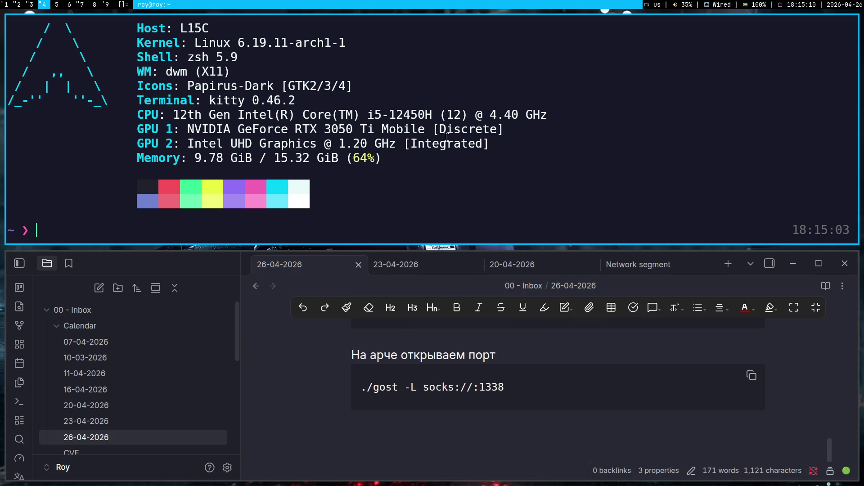
key(ctrl+d)
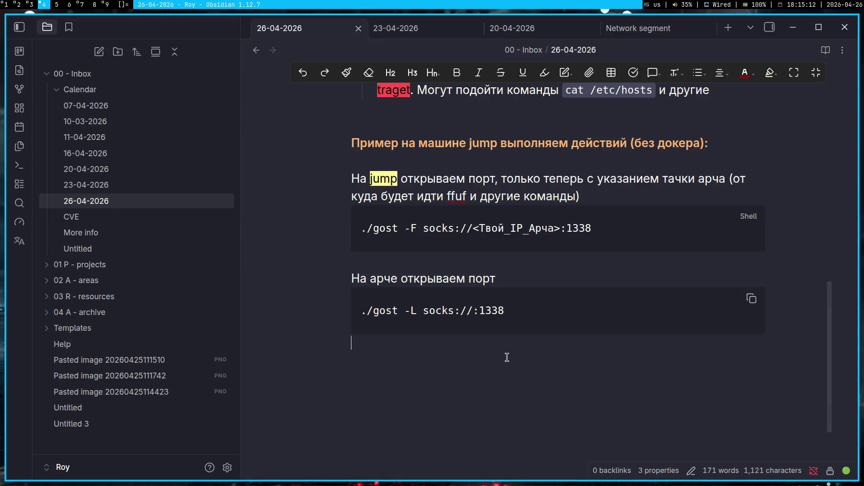
key(super+1)
Check the browser's media playback controls and the OBS workspace, returning to Gemini
click(816, 44)
click(820, 310)
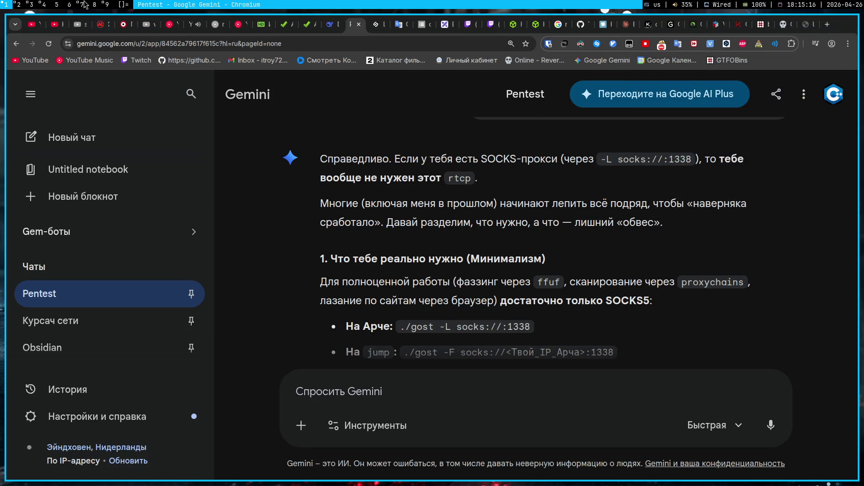
key(super+7)
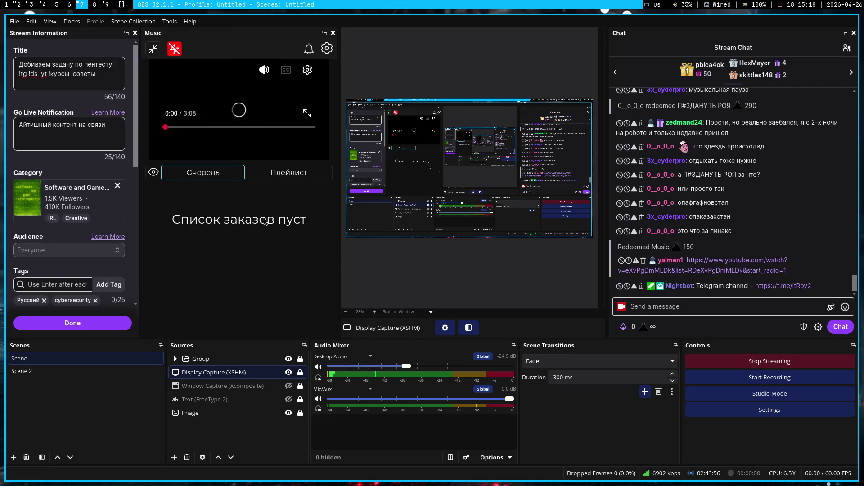
key(super+1)
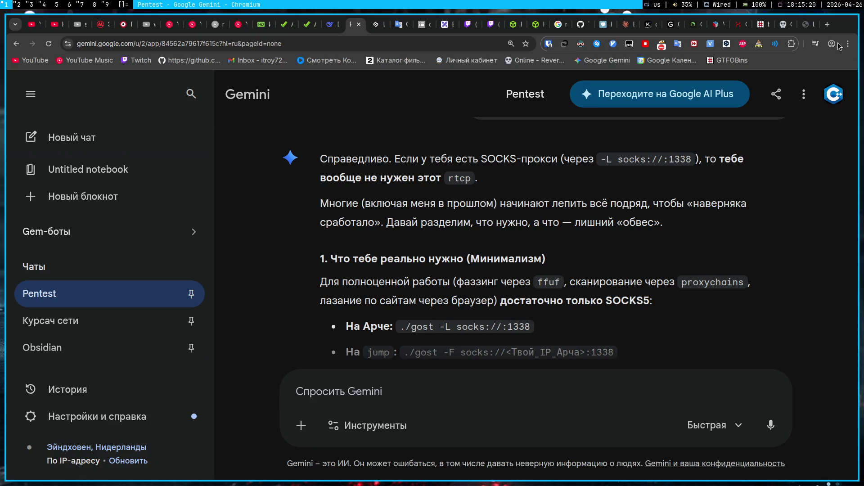
click(815, 44)
key(Escape)
Add an empty line below the note's last code block and return to the Gemini chat
key(super+4)
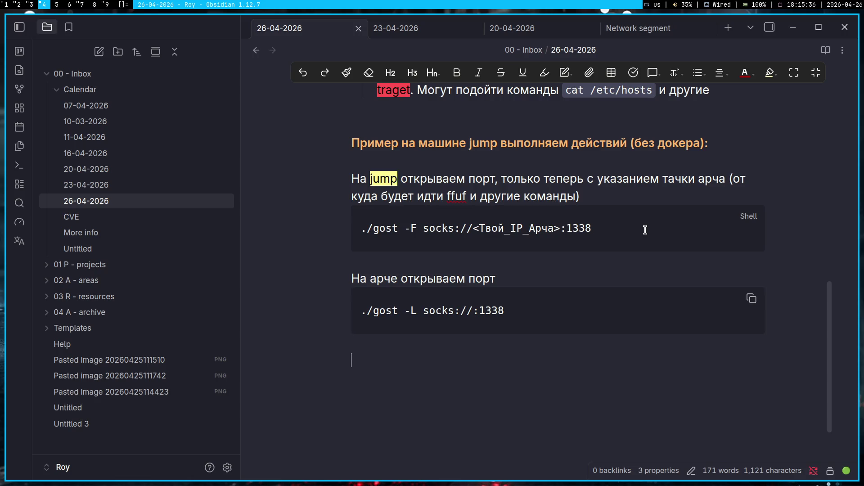
key(Return)
key(super+1)
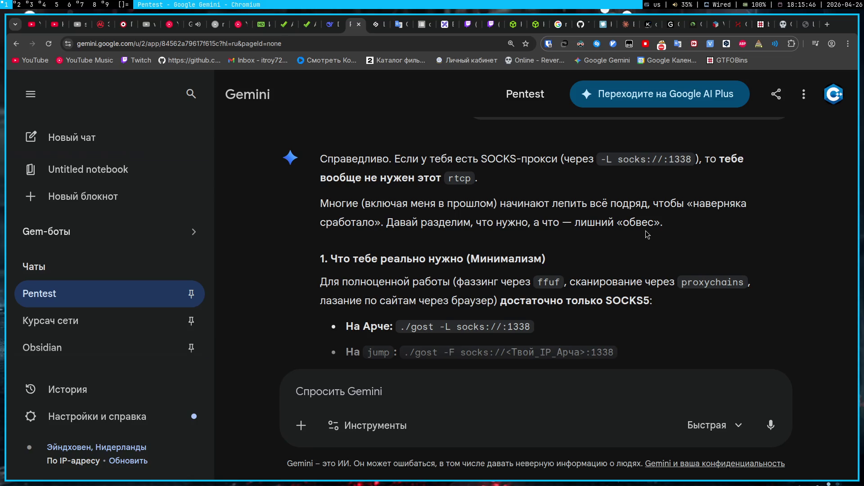
scroll(646, 230, down, 3)
Copy the без докера section from the note and paste it into the Gemini prompt
key(super+4)
mouse_move(541, 324)
mouse_down()
mouse_move(515, 145)
mouse_move(351, 143)
mouse_up()
key(super+1)
click(490, 391)
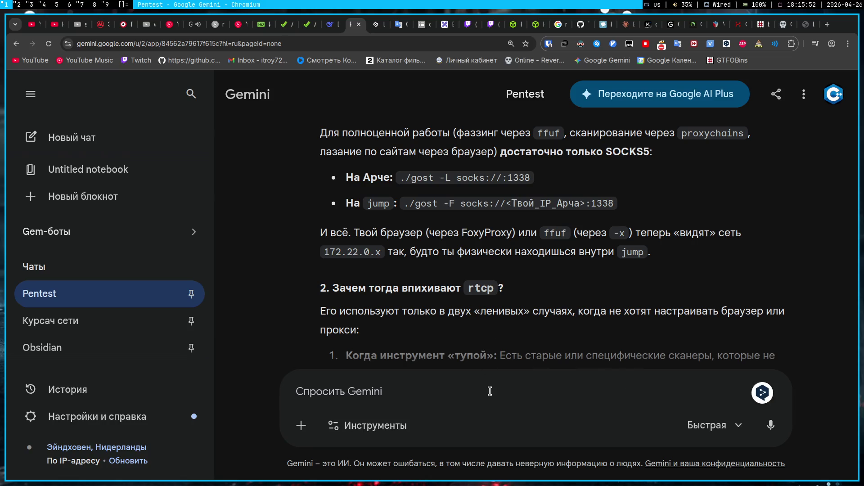
text(На jump открываем порт, только теперь с указанием тачки арча (от куда будет идти ffuf и другие команды)  ./gost -F socks://<Твой_IP_Арча>:1338 На арче открываем порт  ./gost -L socks://:1338)
key(shift+Return)
text(f)
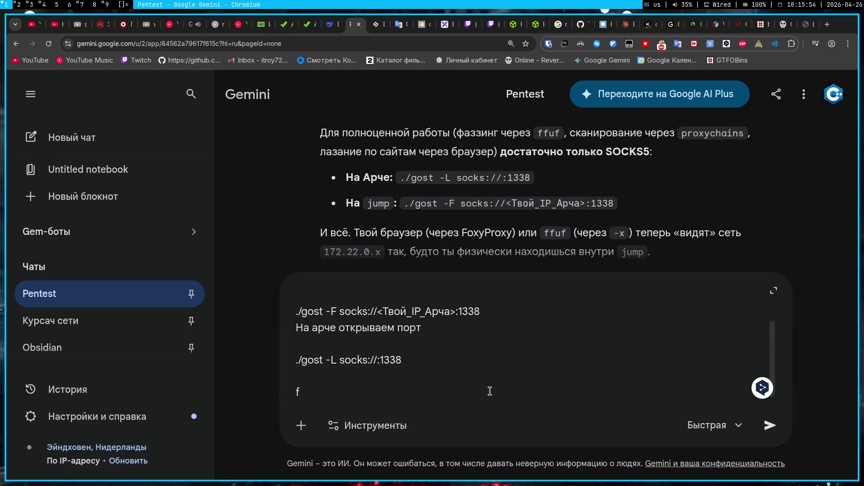
Add 'а ffuf тогда как будет выглядеть?' and send the message to Gemini
key(BackSpace)
key(alt+shift)
text(а)
key(alt+shift)
text(ffuf)
key(alt+shift)
text(тогда как будет выглядеть?)
key(Return)
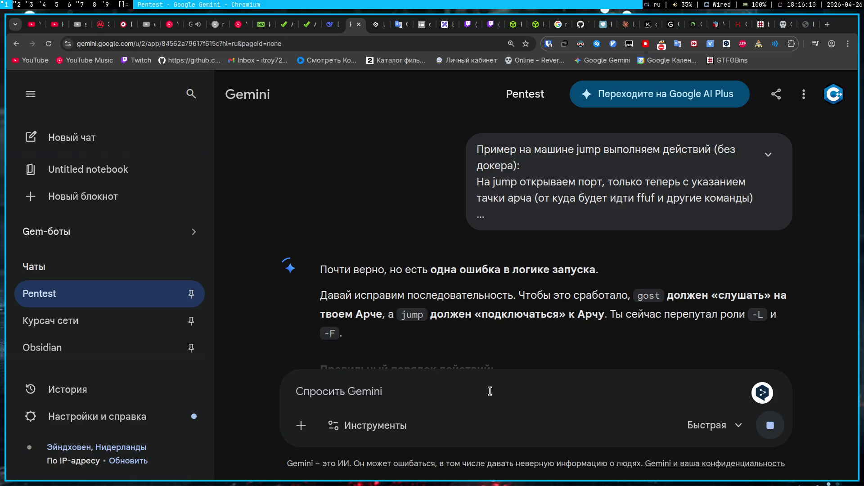
scroll(294, 340, down, 2)
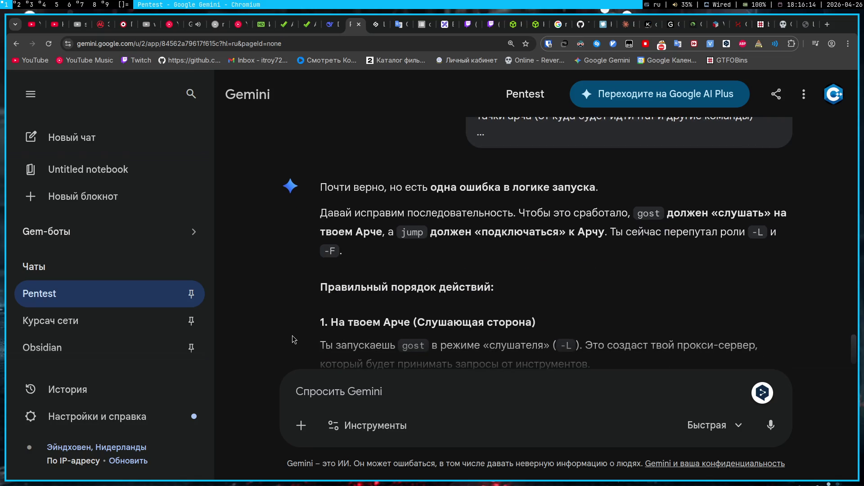
scroll(293, 339, down, 1)
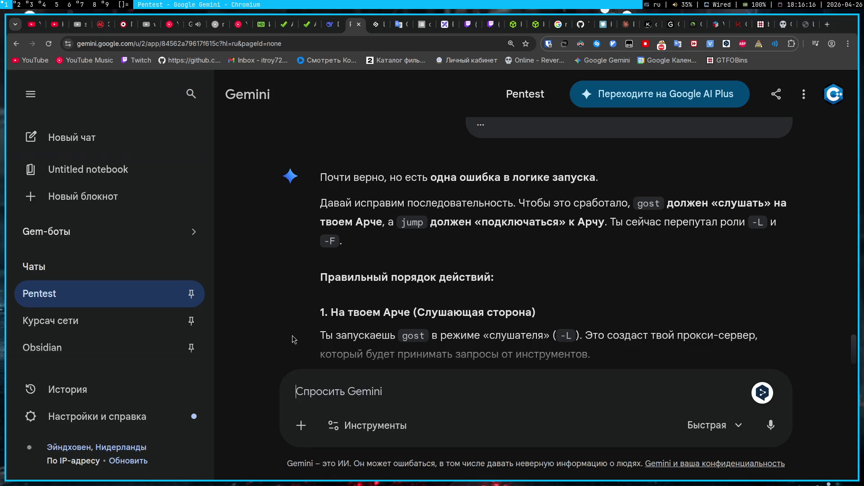
scroll(293, 340, down, 2)
scroll(293, 340, down, 2)
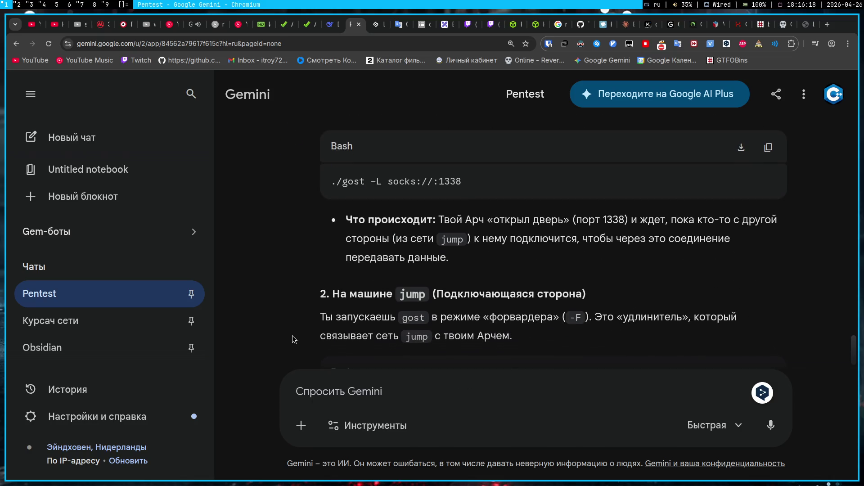
scroll(294, 339, down, 2)
scroll(294, 340, up, 2)
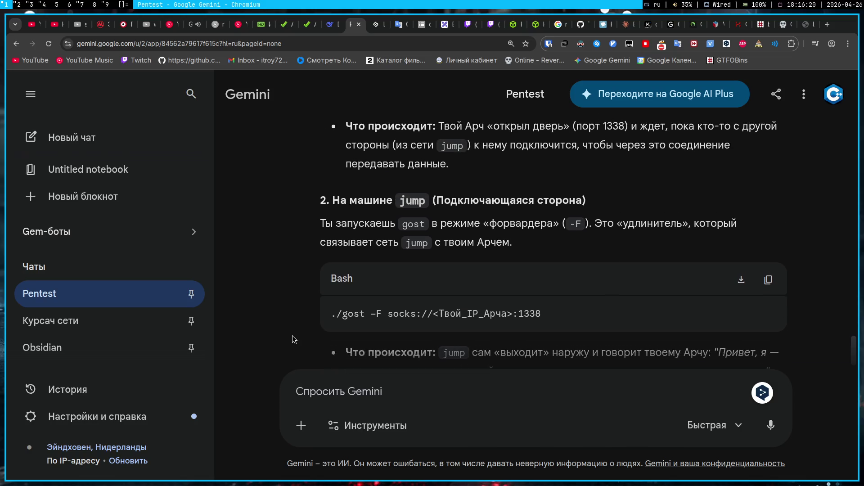
Copy Gemini's ffuf-through-socks5 command and bring the Obsidian note back
key(super+4)
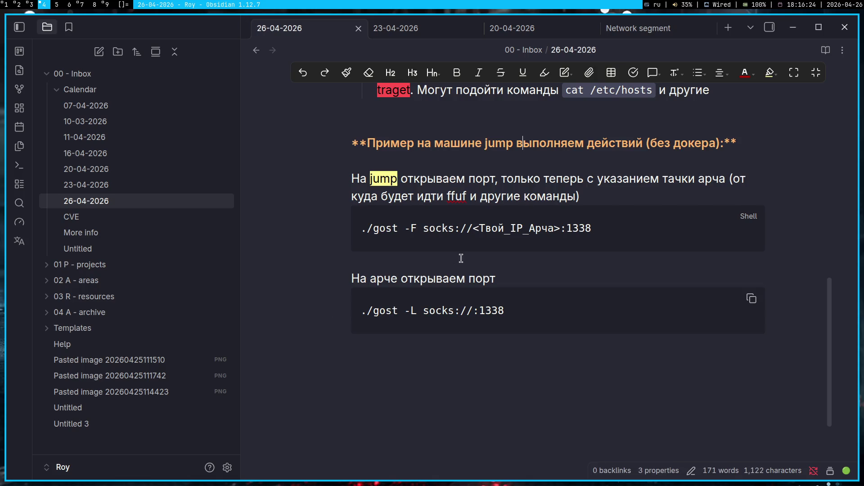
key(super+1)
scroll(462, 259, down, 3)
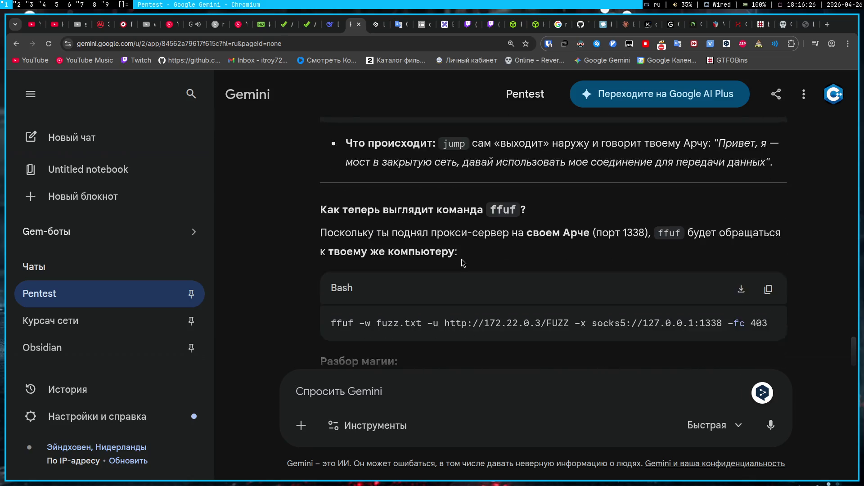
key(super+4)
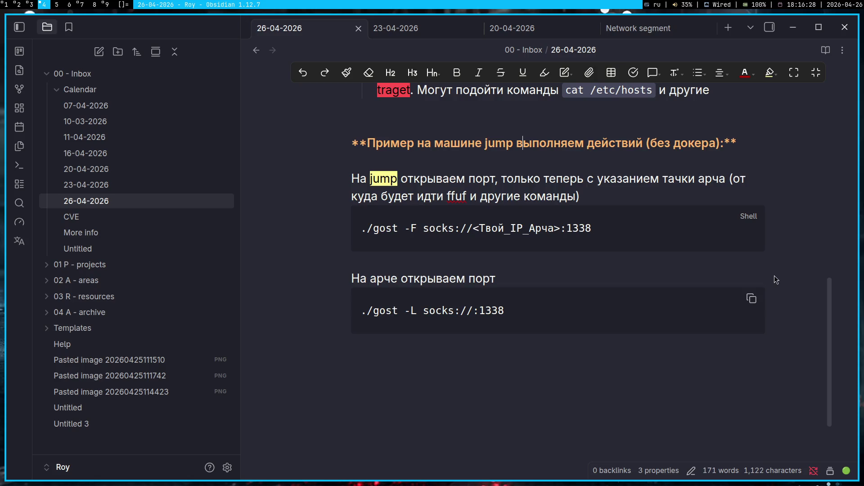
Add a bash block below gost -L containing the ffuf command via socks5://127.0.0.1:1338
click(613, 333)
key(Return)
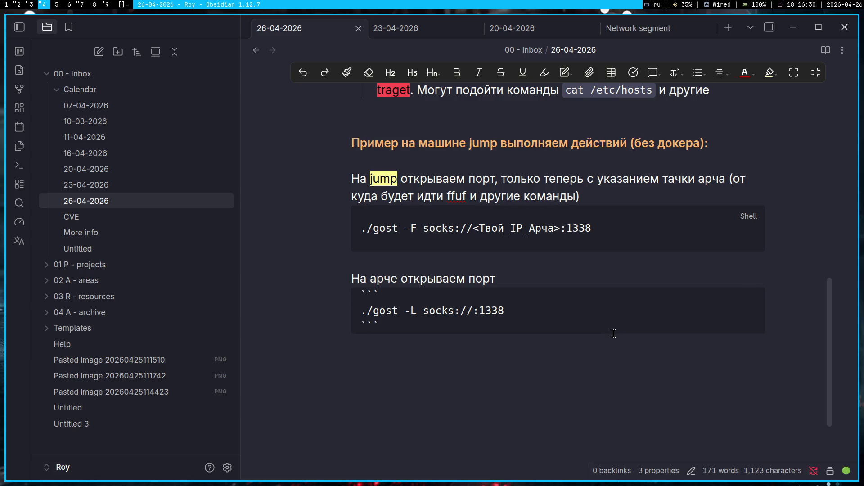
key(Return)
key(Return)
key(alt+shift)
text(```)
key(Return)
key(Up)
text(bash)
key(Down)
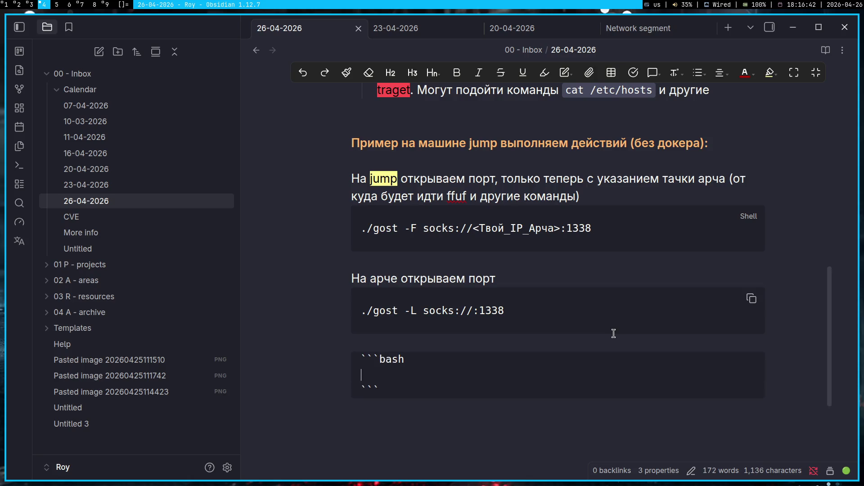
key(ctrl+v)
key(Down)
key(Down)
key(alt+shift)
key(Up)
key(Up)
key(Up)
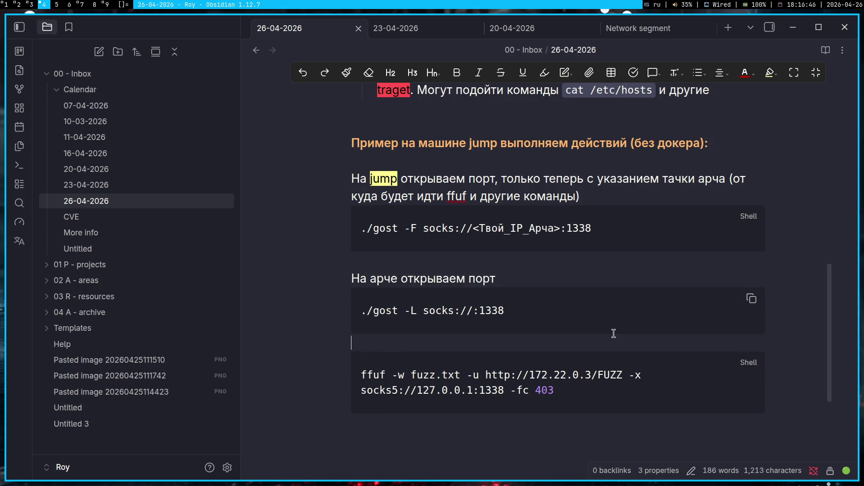
Caption the new block with 'Дальше юзаем ffuf'
key(Return)
text(Дальше к)
key(BackSpace)
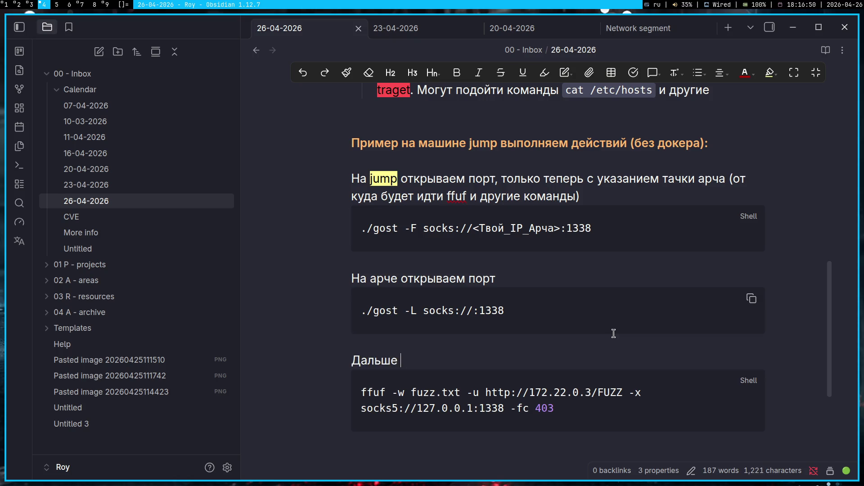
text(юзаем)
key(alt+shift)
text(ffuf)
key(alt+shift)
In a new Chromium tab, navigate to the RoyHyprland GitHub repository via the omnibox
key(super+1)
click(827, 26)
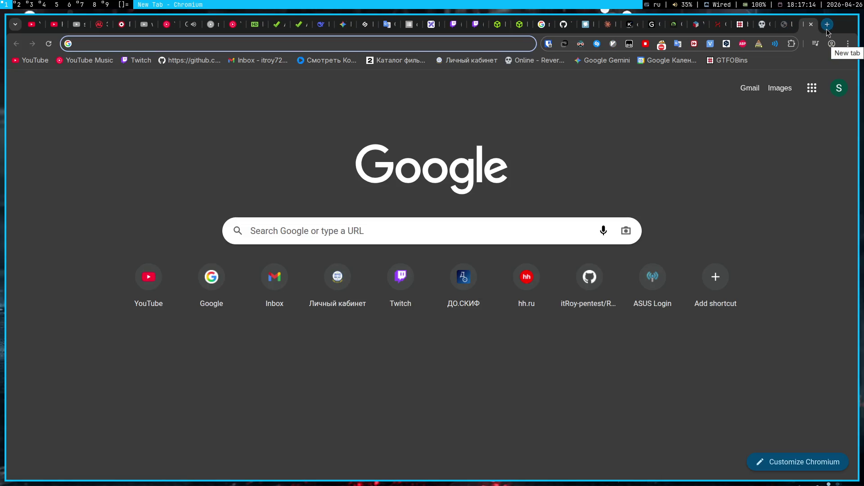
text(itro)
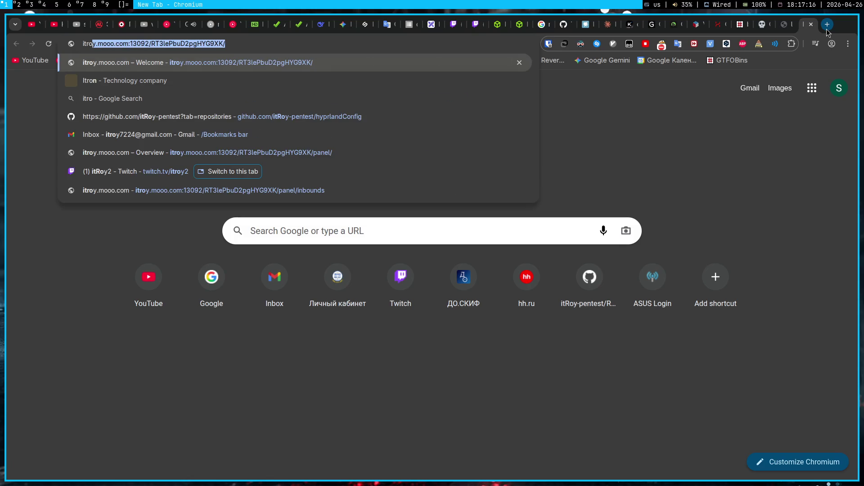
key(Escape)
key(Escape)
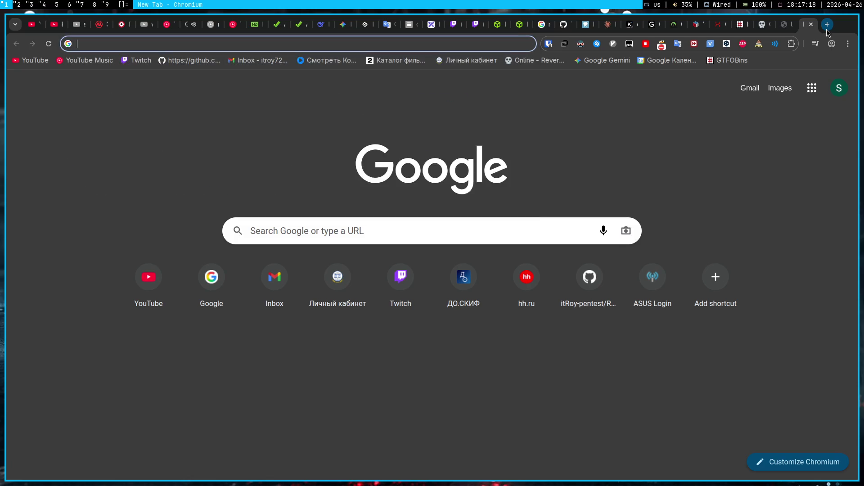
text(github)
key(Return)
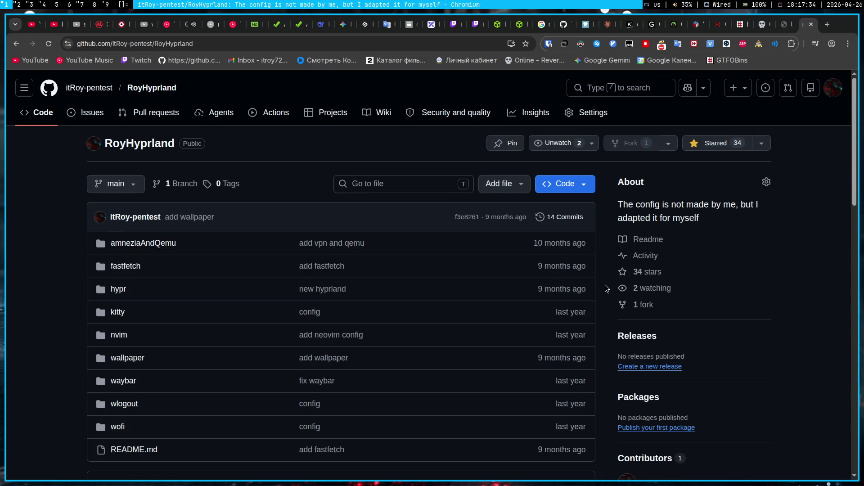
scroll(605, 288, down, 3)
scroll(605, 288, up, 3)
Browse the repository's Watchers list and return to the RoyHyprland main page
click(815, 44)
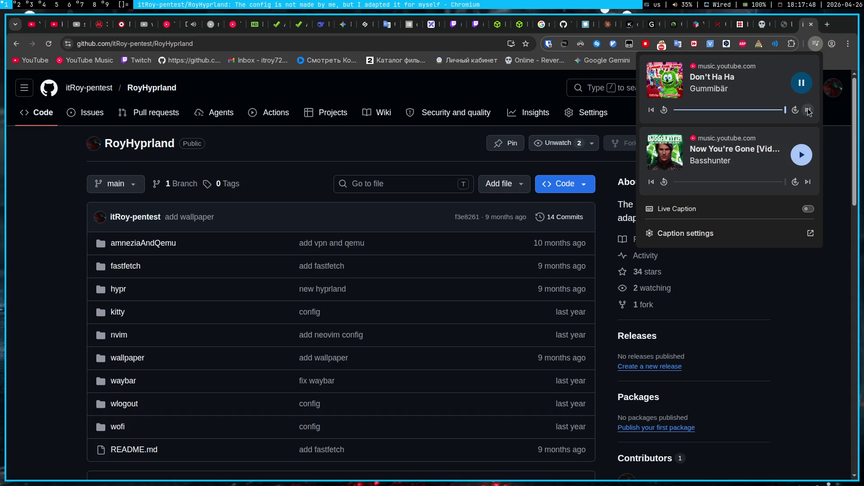
click(794, 359)
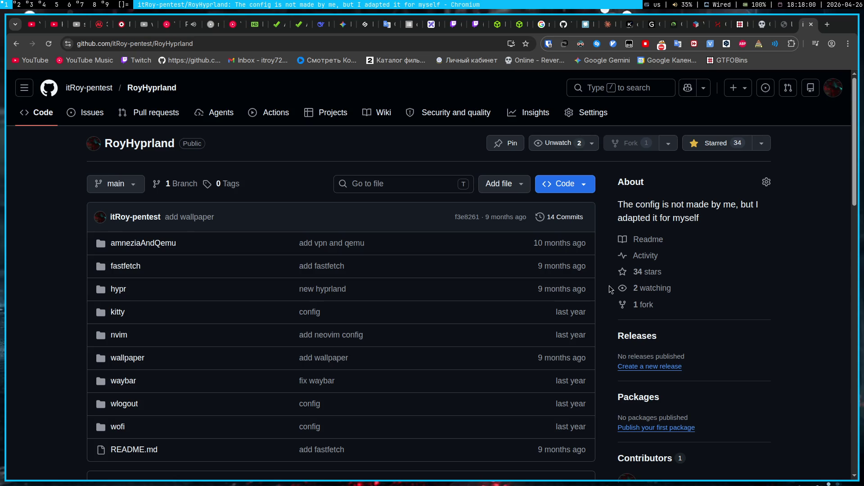
scroll(607, 290, down, 1)
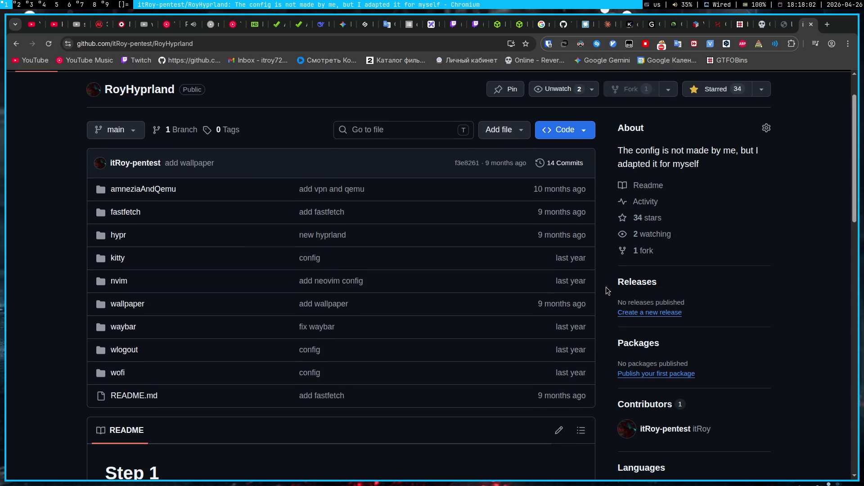
scroll(608, 291, down, 2)
scroll(609, 289, up, 3)
click(646, 290)
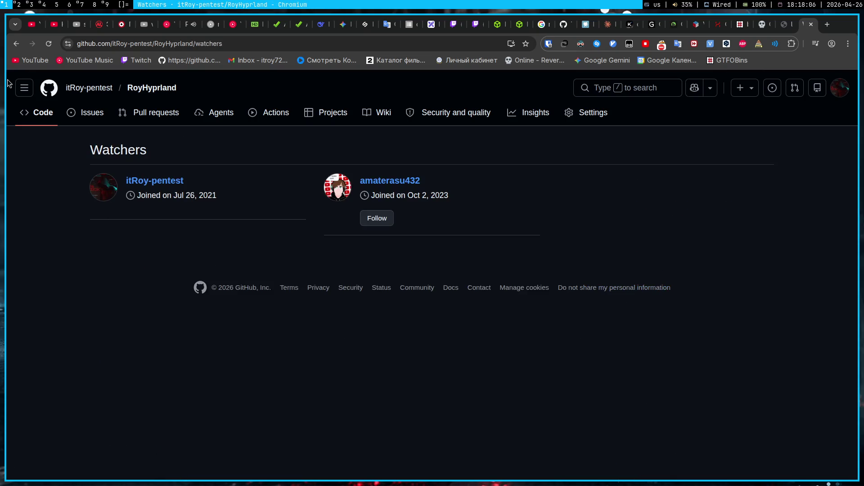
click(15, 43)
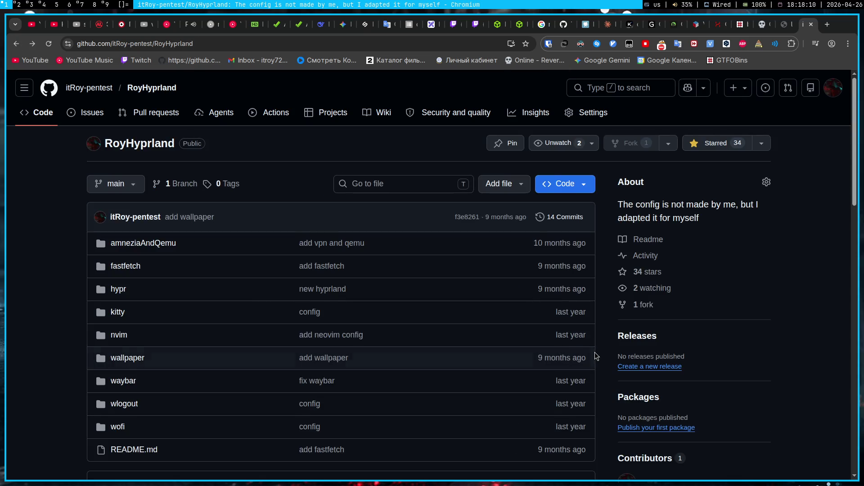
scroll(599, 353, down, 3)
scroll(605, 350, down, 5)
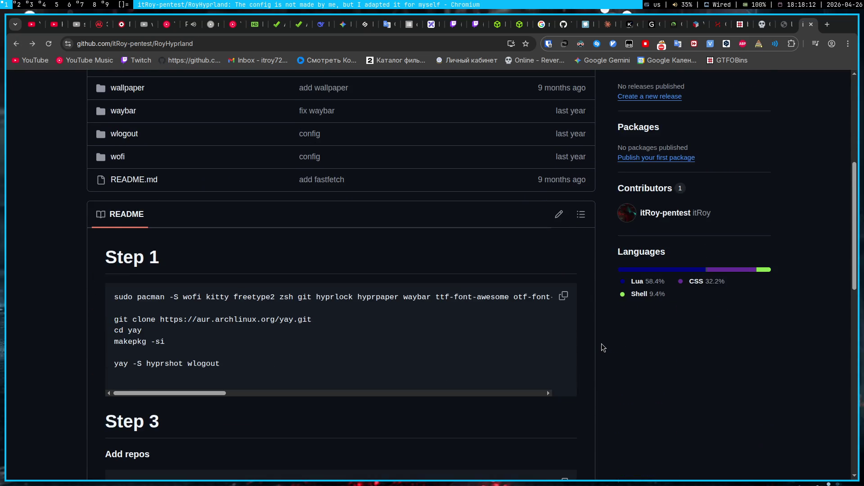
scroll(604, 348, down, 1)
scroll(604, 347, down, 3)
scroll(604, 348, down, 2)
scroll(603, 347, down, 2)
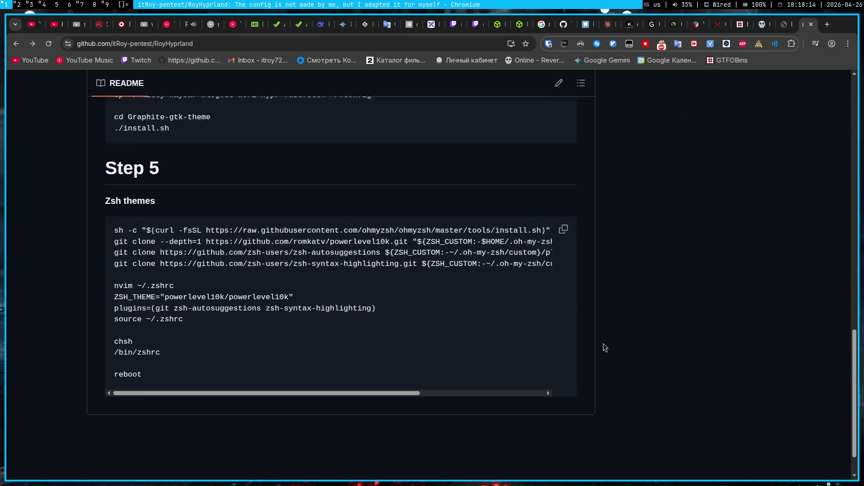
scroll(602, 347, up, 8)
scroll(603, 347, up, 3)
scroll(604, 347, up, 2)
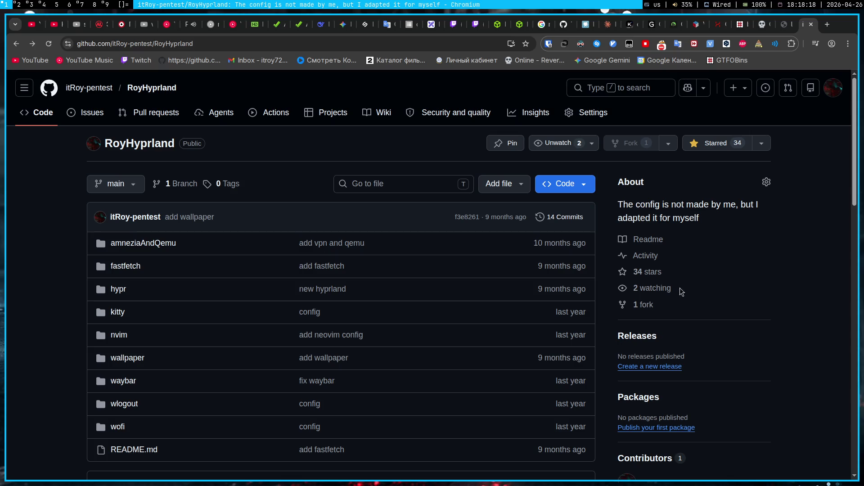
Jump from the media controls to the YouTube Music tab playing PPAP
click(816, 44)
click(734, 78)
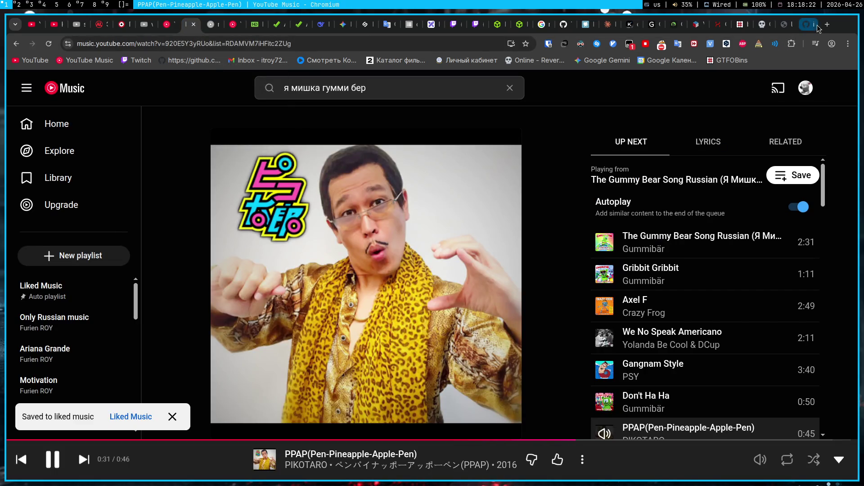
Return to the RoyHyprland GitHub repository tab while the music keeps playing
click(803, 24)
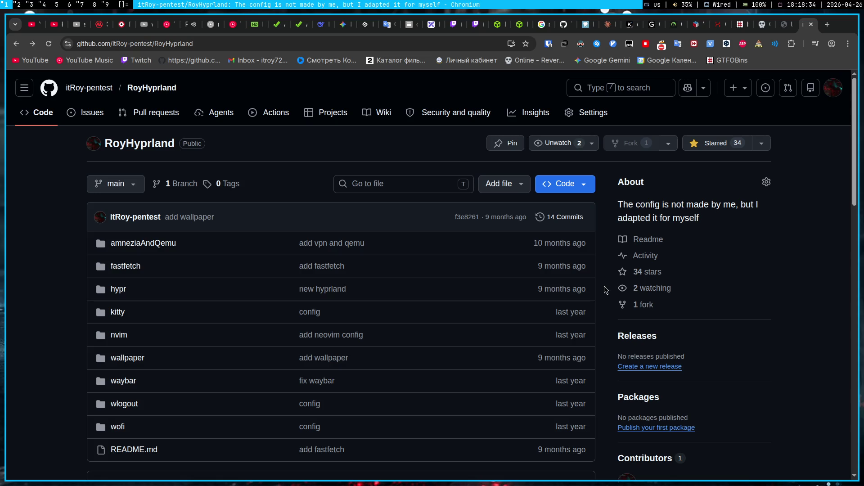
scroll(605, 289, down, 3)
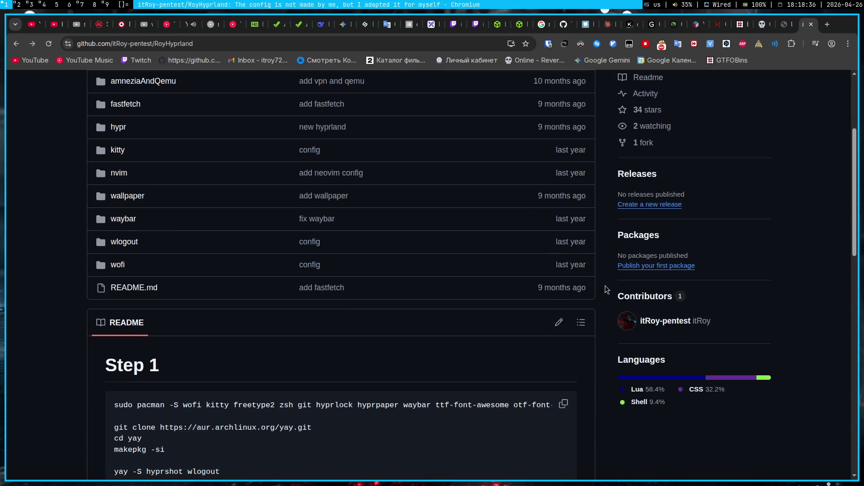
scroll(605, 289, up, 1)
scroll(606, 290, down, 1)
scroll(606, 290, down, 1)
scroll(605, 289, up, 1)
scroll(605, 290, down, 1)
scroll(605, 290, up, 1)
scroll(605, 290, up, 1)
scroll(605, 290, up, 2)
scroll(605, 290, up, 1)
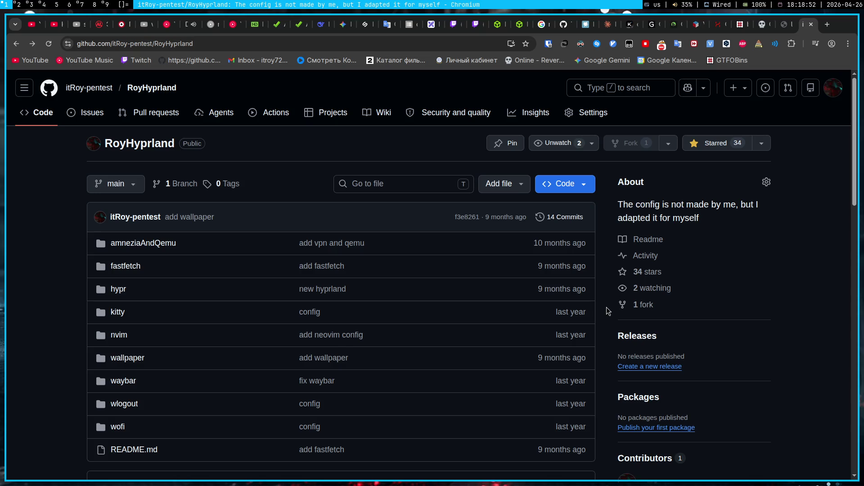
View the repository's stargazers list, go back to the repo, then switch to the Obsidian workspace
click(625, 277)
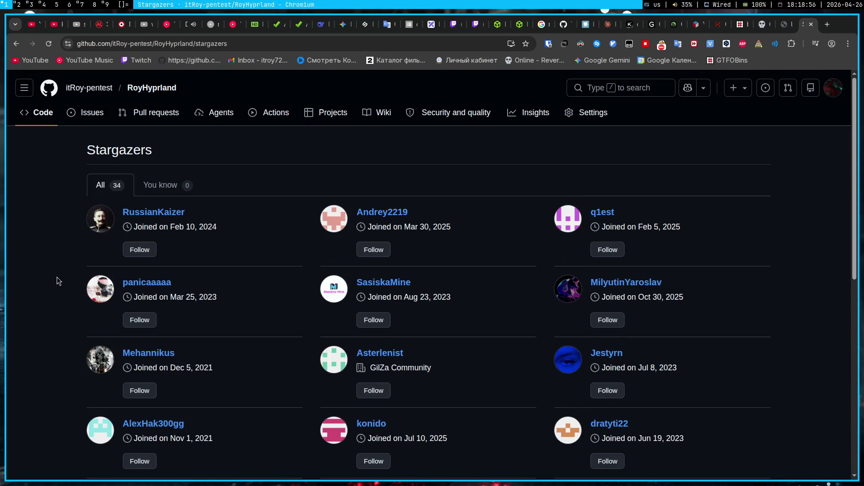
scroll(57, 277, down, 3)
scroll(56, 278, down, 3)
scroll(58, 270, up, 6)
click(16, 43)
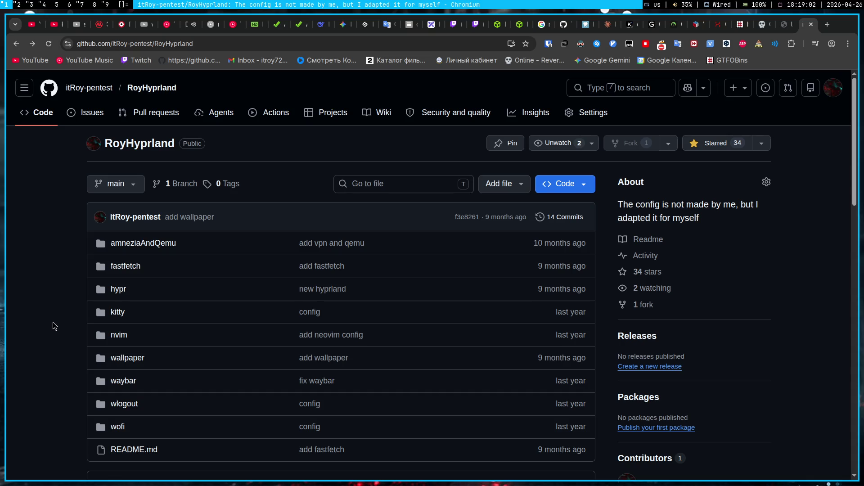
scroll(53, 325, down, 1)
scroll(54, 325, down, 4)
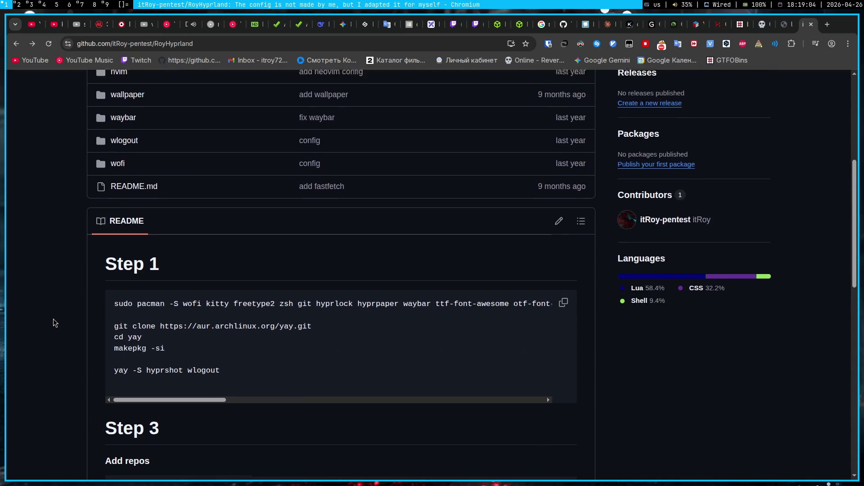
scroll(53, 323, up, 2)
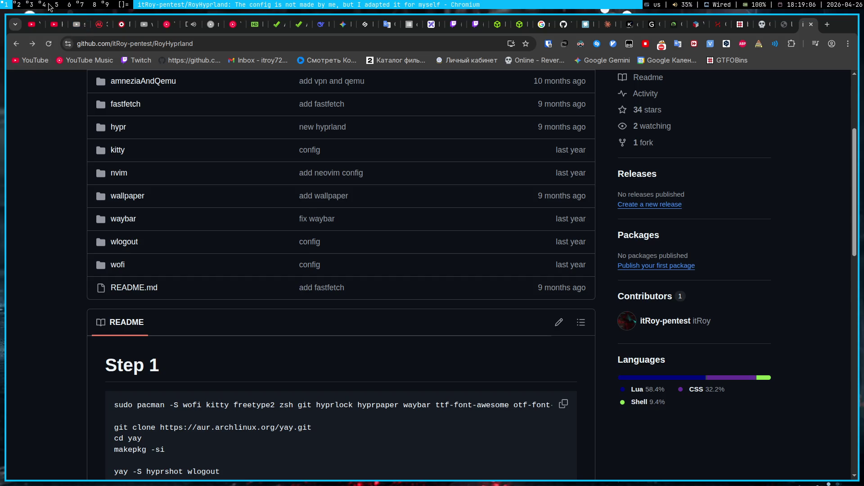
click(44, 5)
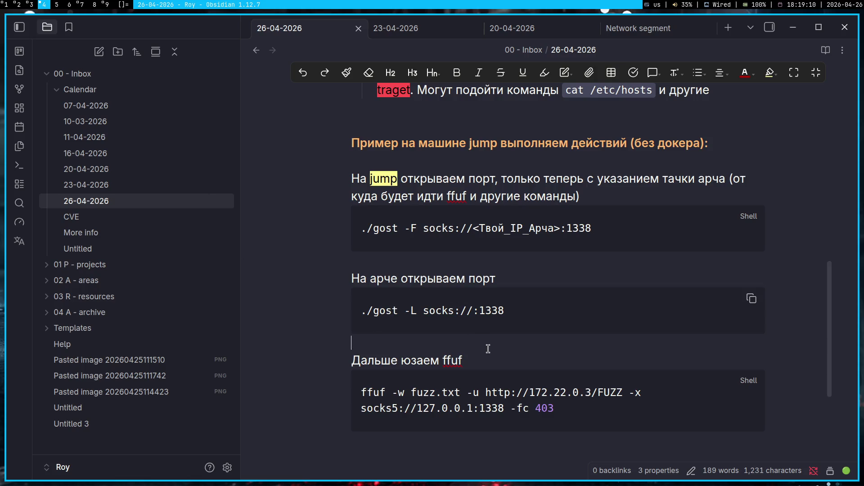
Place the cursor below the jump-host command, then cycle workspaces back to the Obsidian note
click(435, 264)
click(4, 5)
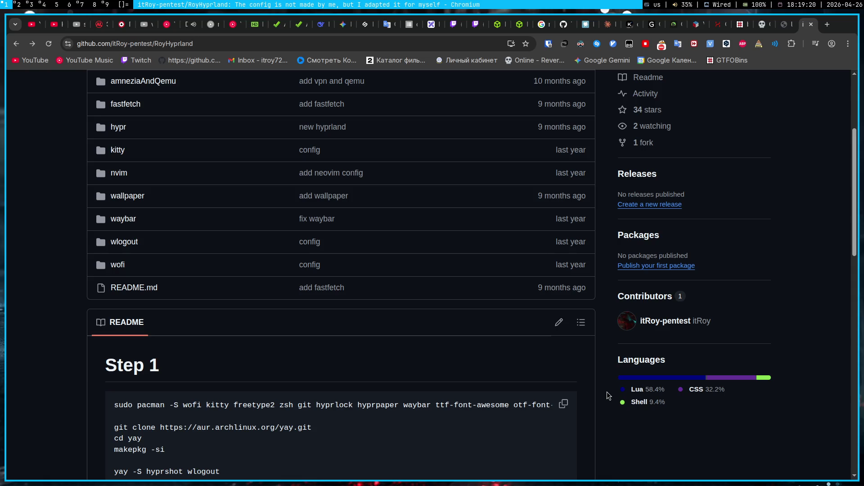
key(super+2)
key(super+1)
key(super+4)
scroll(613, 274, up, 5)
scroll(613, 274, up, 5)
scroll(613, 273, down, 5)
scroll(612, 274, down, 5)
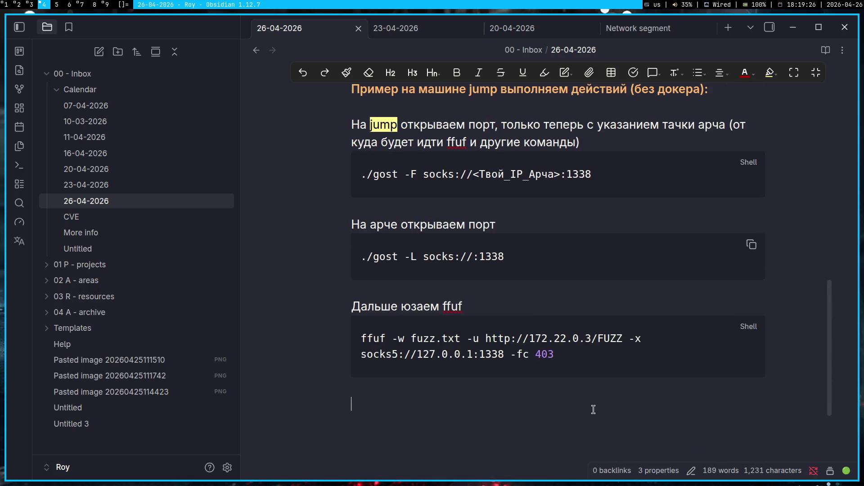
Switch to the browser workspace and show the Stepik lesson on ffuf through a proxy
key(super+1)
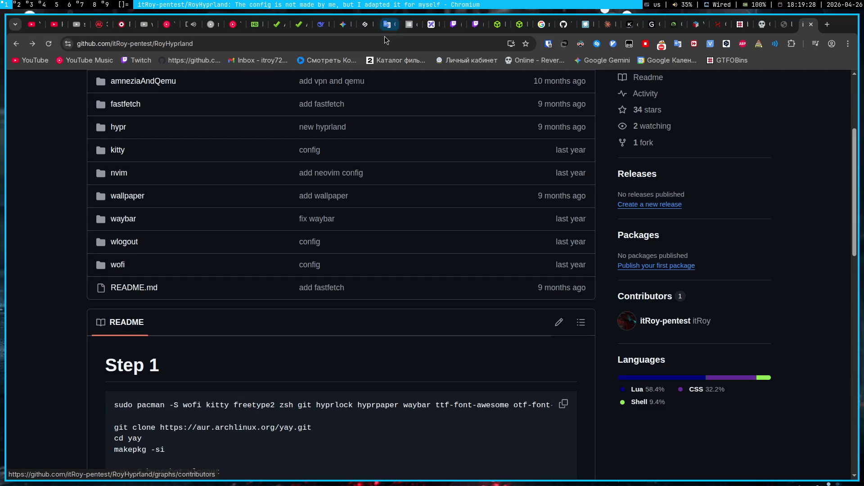
click(365, 25)
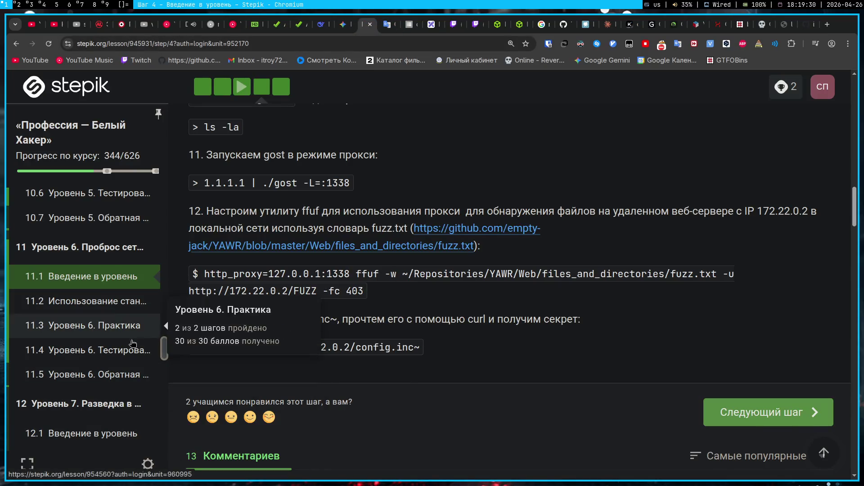
scroll(71, 351, up, 1)
scroll(73, 295, up, 2)
scroll(74, 297, up, 4)
scroll(76, 297, up, 3)
scroll(78, 298, up, 1)
scroll(76, 297, down, 1)
scroll(78, 270, down, 1)
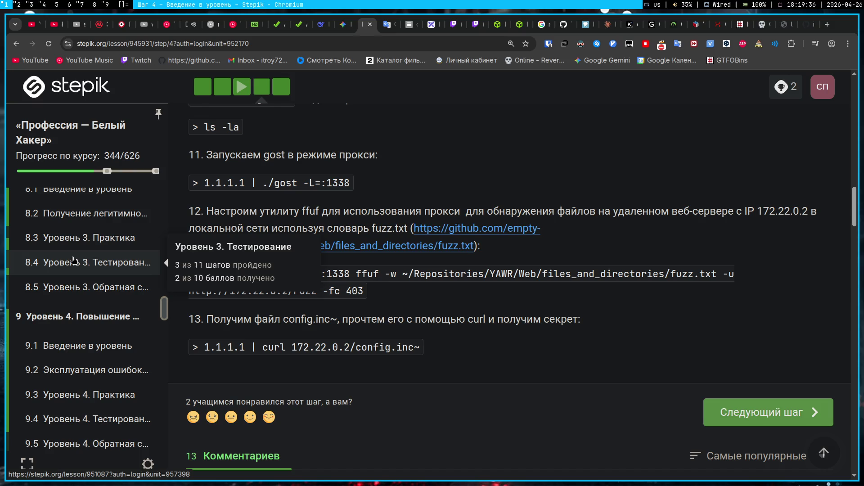
scroll(72, 260, down, 5)
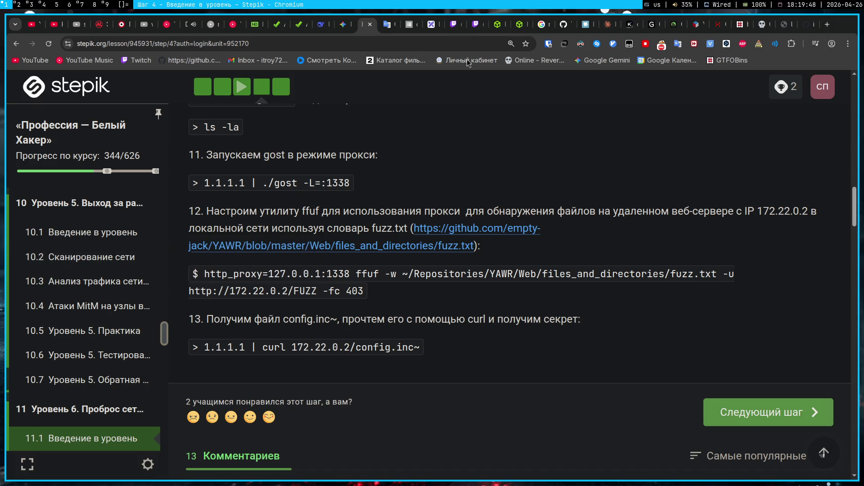
Switch from the Stepik lesson to the streamer's Twitch channel tab
click(456, 25)
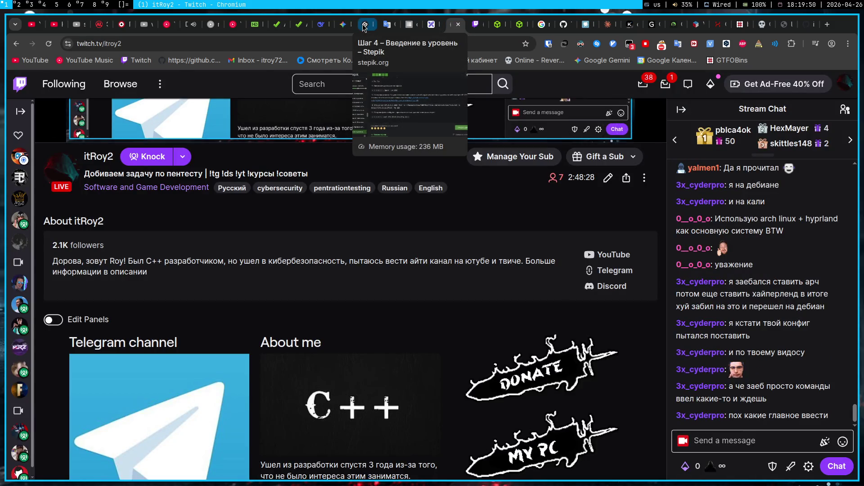
Glance at the Stepik tab, return to Twitch and browse the Software and Game Development category
click(365, 25)
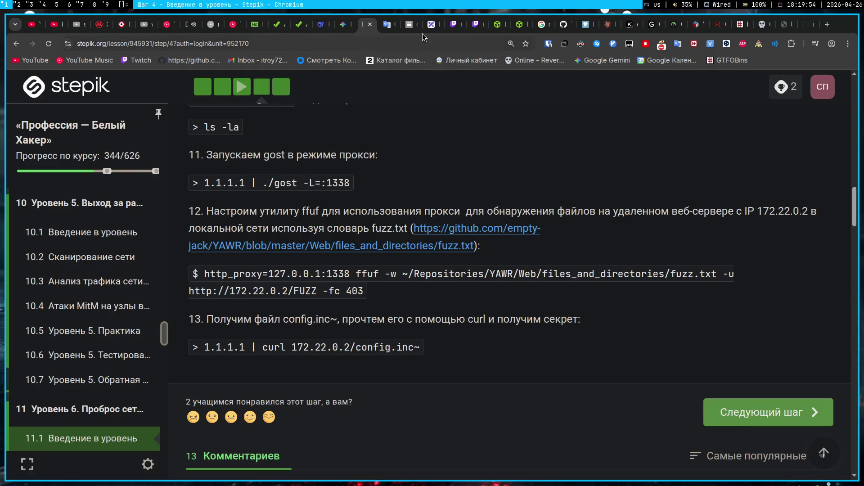
click(459, 25)
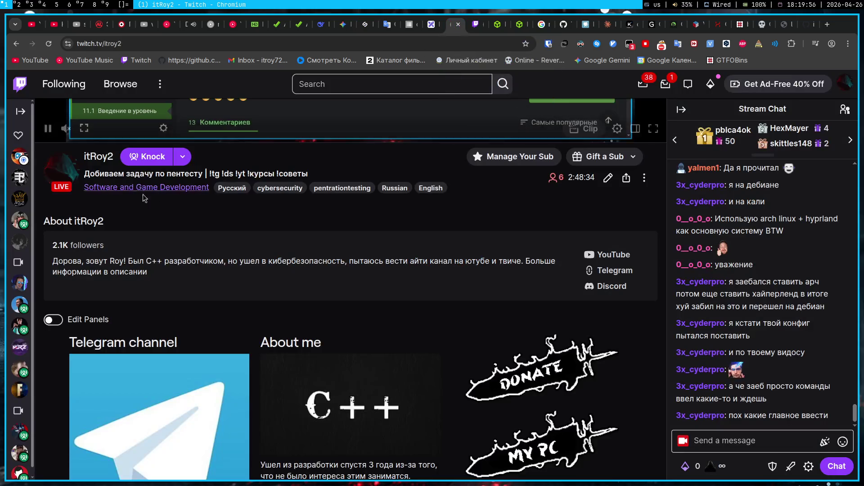
click(473, 23)
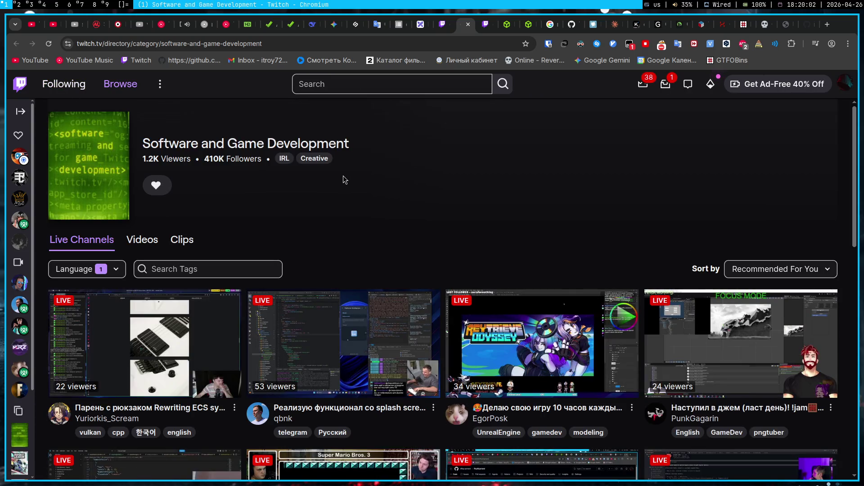
Start a live Rocket League stream and dismiss the collaboration prompt in its chat
click(18, 223)
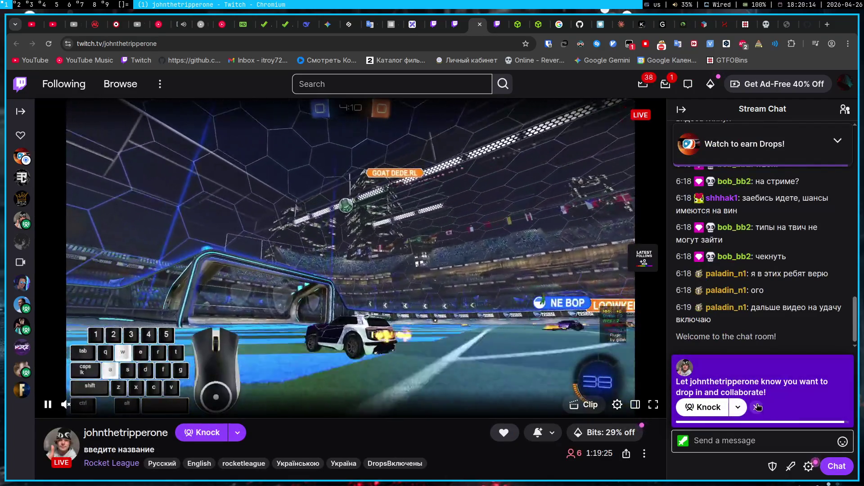
click(758, 408)
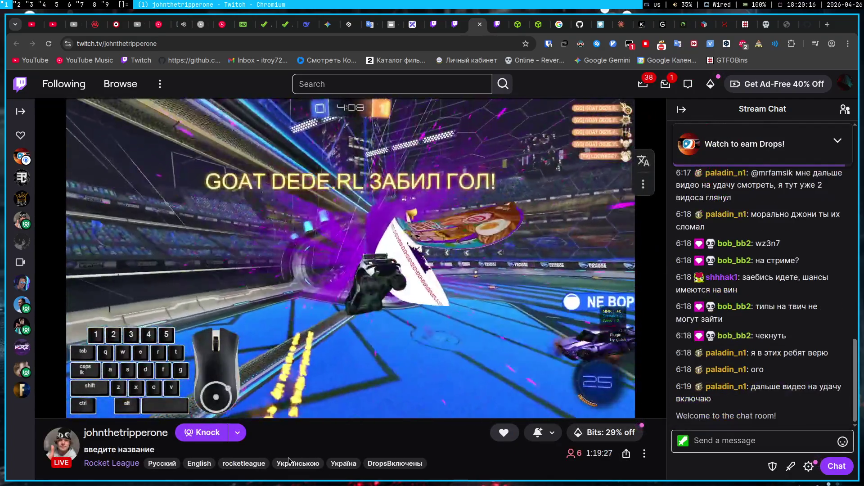
scroll(367, 433, down, 3)
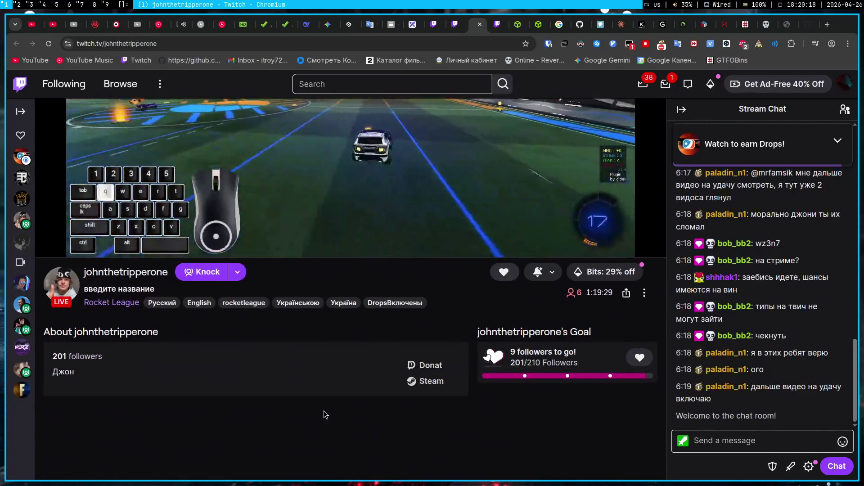